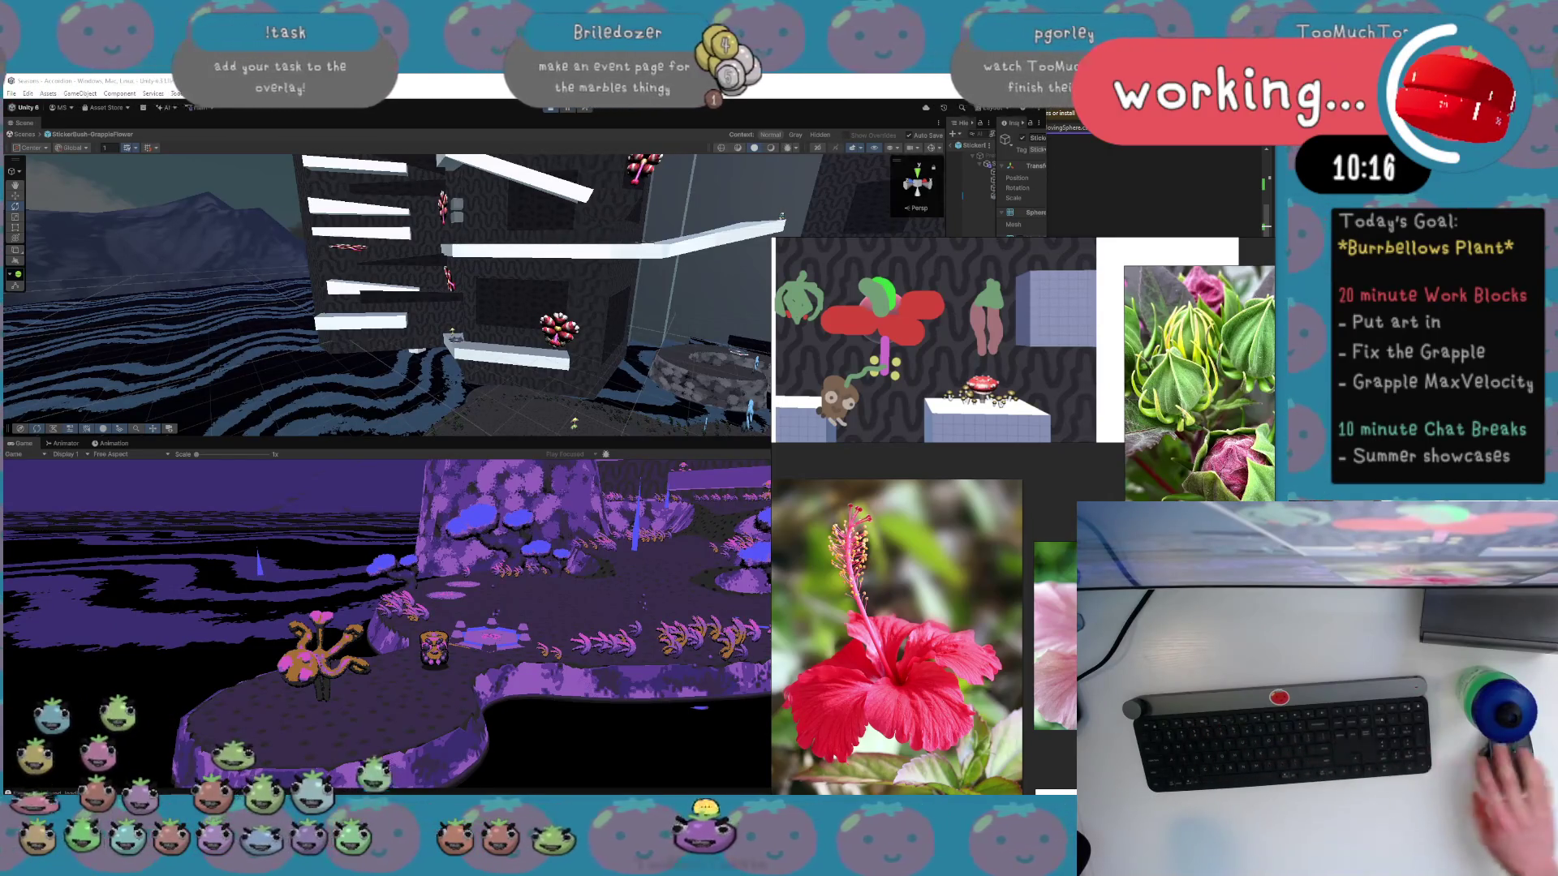
Widen the Hierarchy to list the StickerBush-GrappleFlower prefab's season sprites.
{"action": "left_click", "coordinate": [295, 313]}
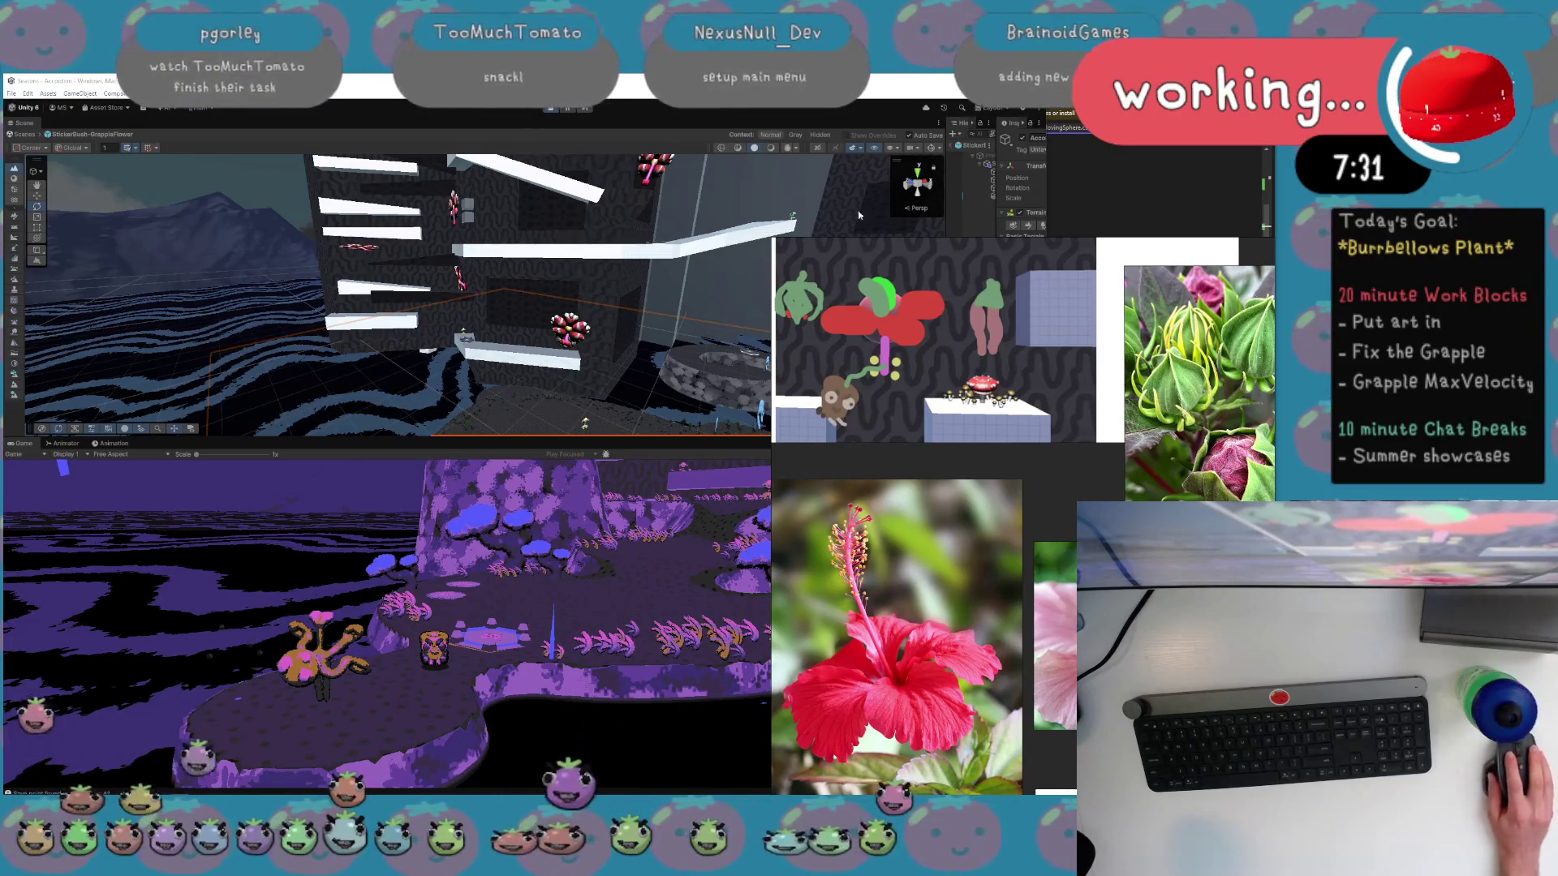
{"action": "left_click_drag", "start_coordinate": [947, 195], "coordinate": [795, 195]}
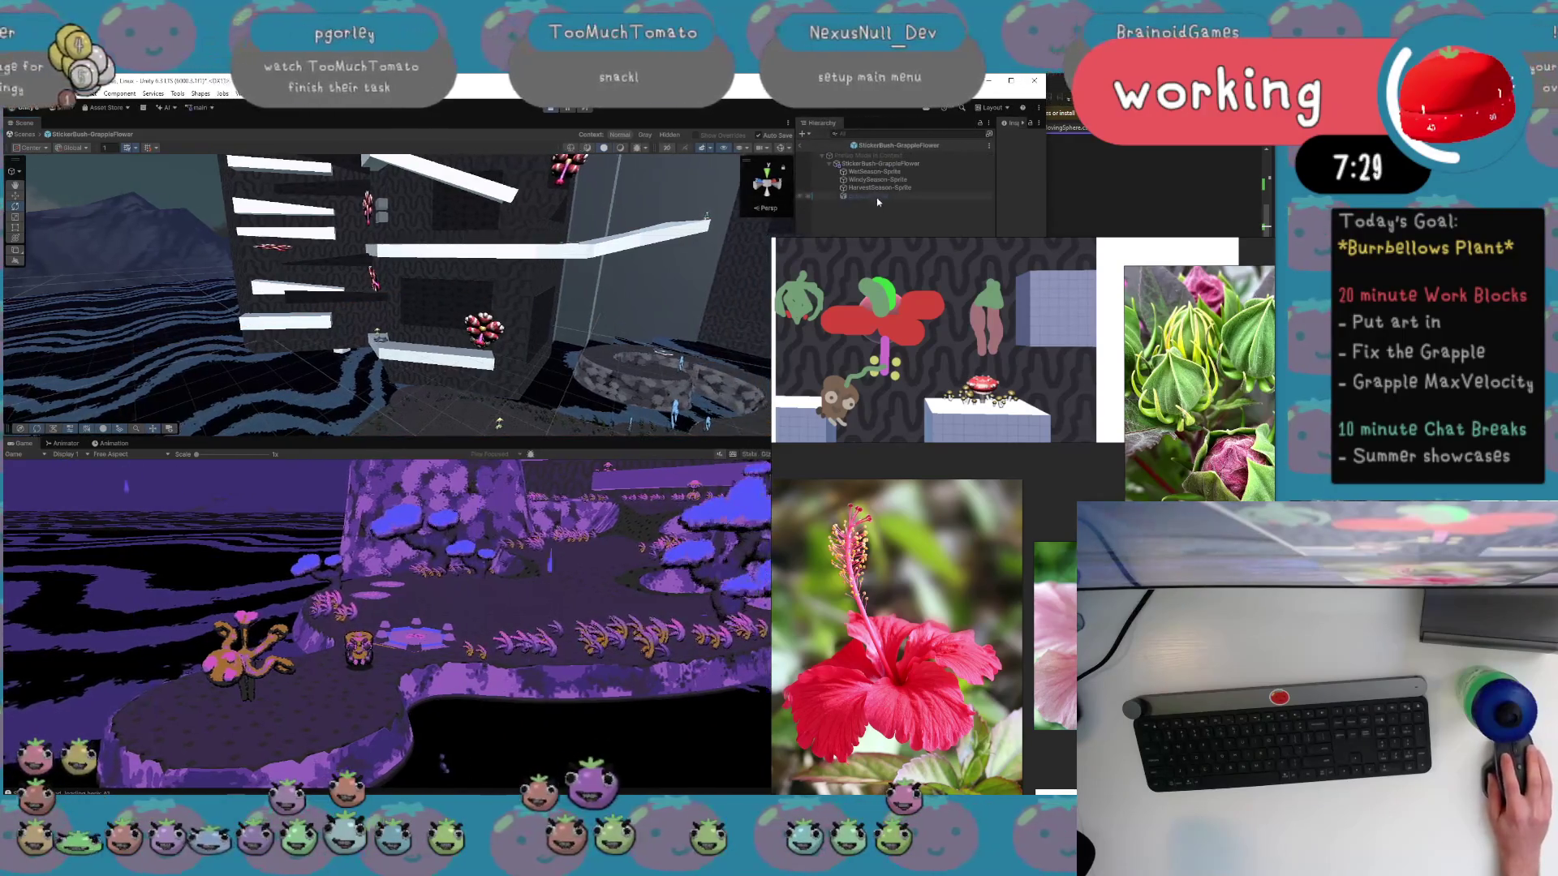
{"action": "left_click", "coordinate": [890, 173]}
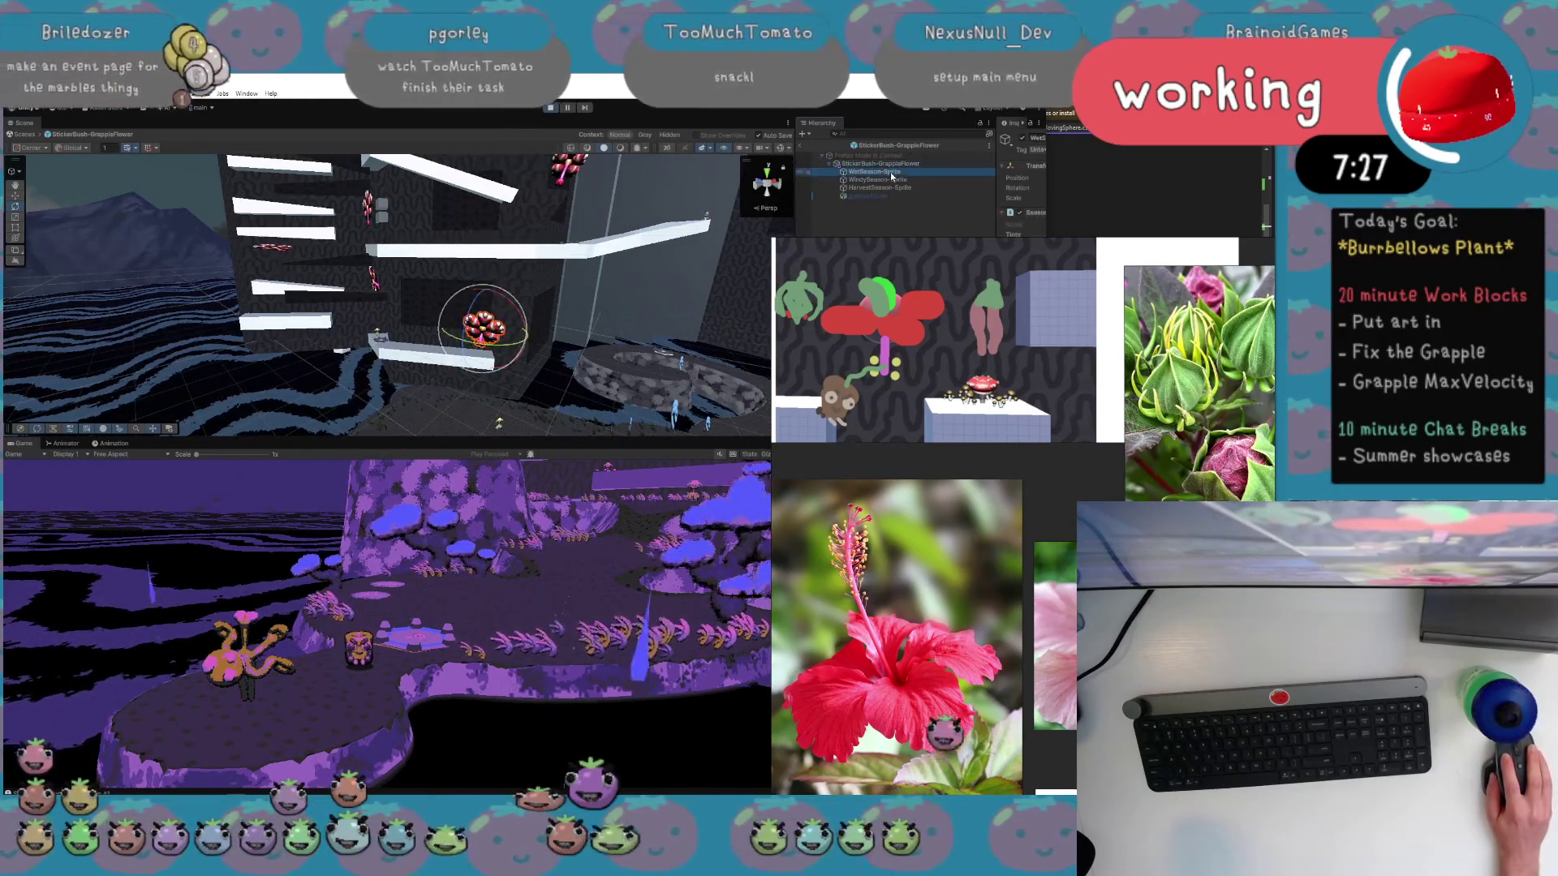
{"action": "left_click", "coordinate": [827, 198]}
Frame the HarvestSeason-Sprite flower, orbit to its side, and set the root's handles to Local.
{"action": "left_click", "coordinate": [878, 187]}
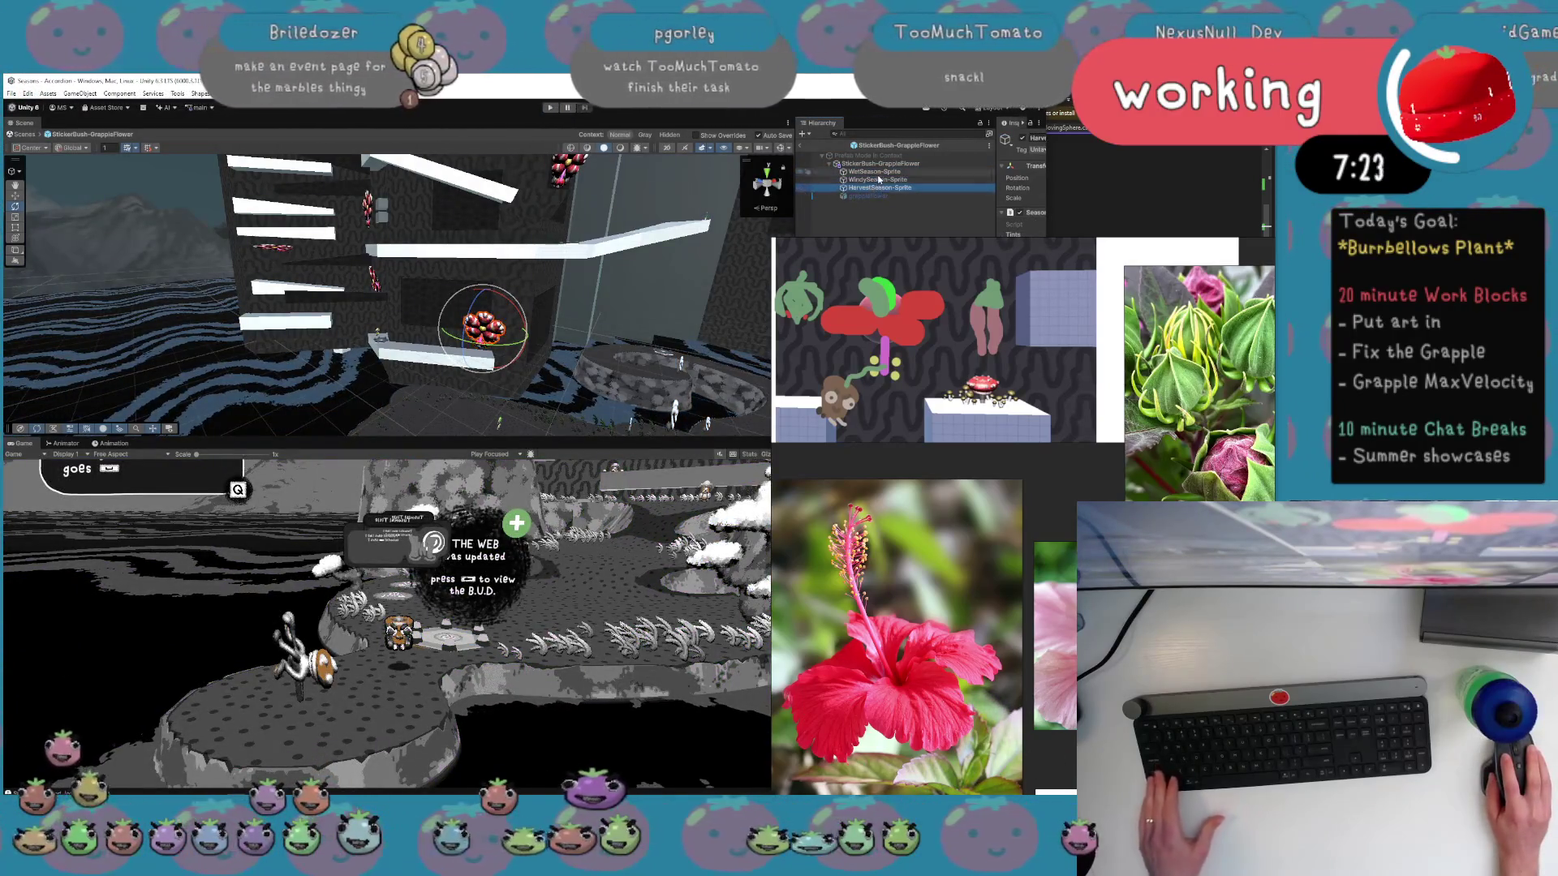
{"action": "key", "text": "f"}
{"action": "left_click_drag", "start_coordinate": [466, 307], "coordinate": [340, 315]}
{"action": "left_click", "coordinate": [870, 163]}
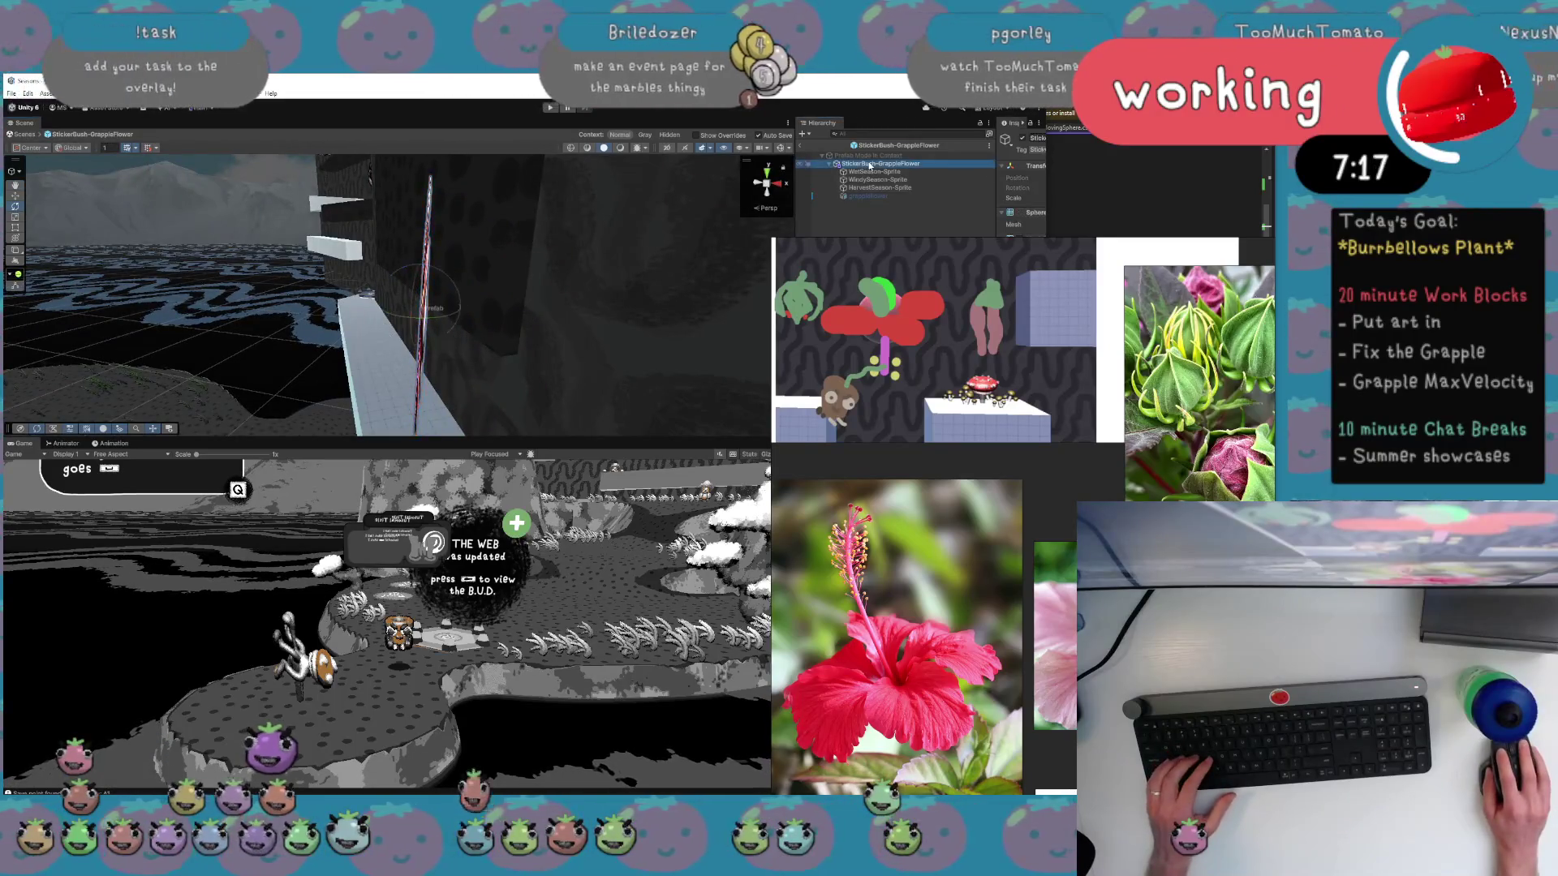
{"action": "left_click", "coordinate": [72, 148]}
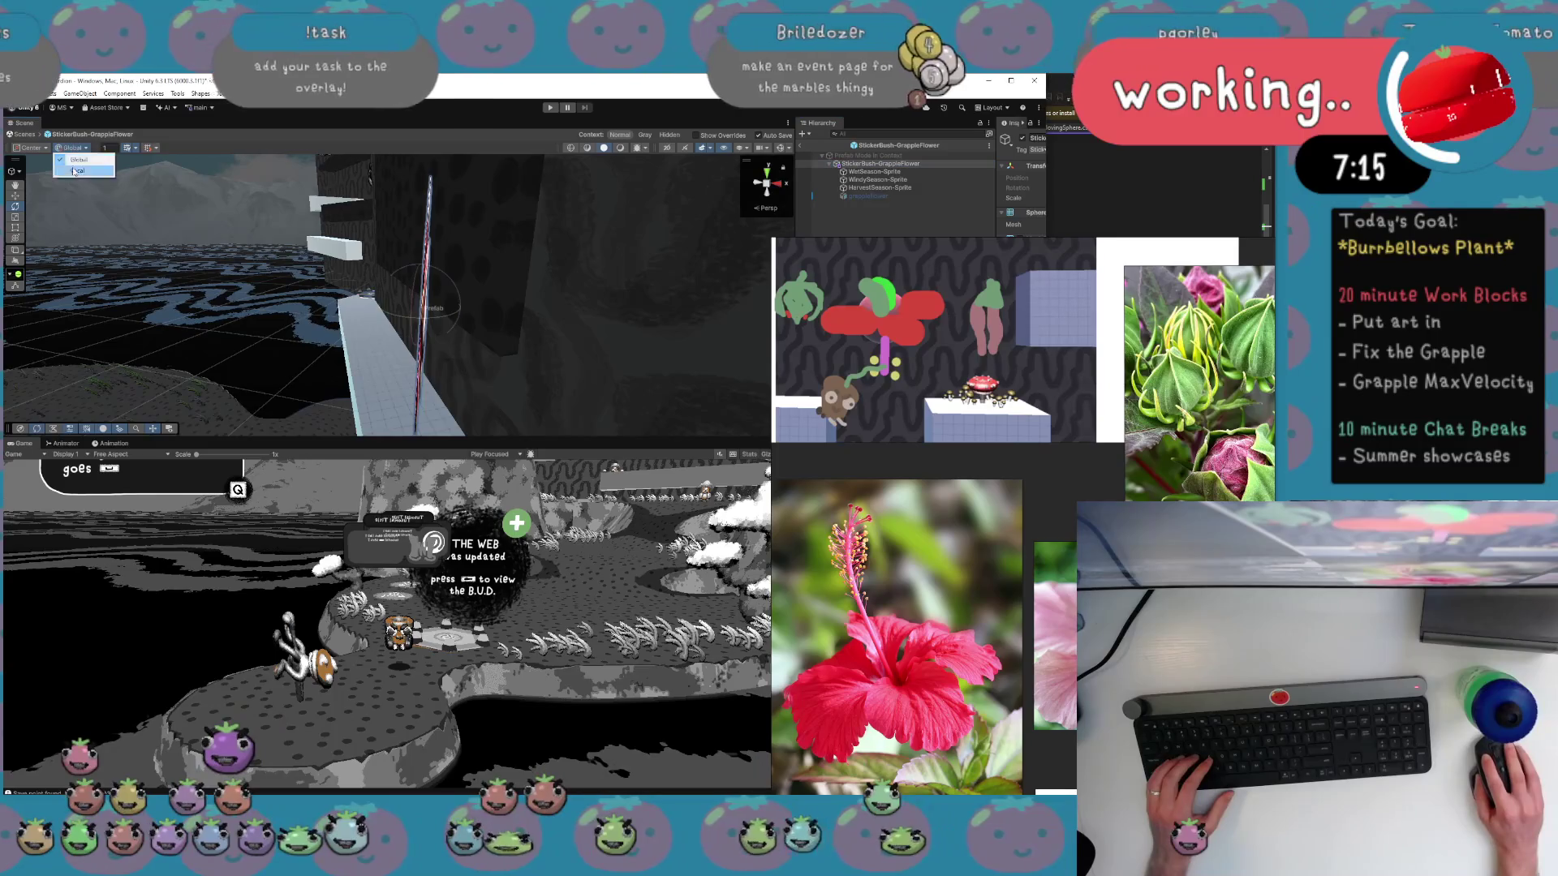
Set handles to Pivot and frame the whole flower prefab in the view.
{"action": "left_click", "coordinate": [30, 147]}
{"action": "left_click", "coordinate": [32, 162]}
{"action": "left_click_drag", "start_coordinate": [455, 268], "coordinate": [604, 272]}
{"action": "double_click", "coordinate": [845, 164]}
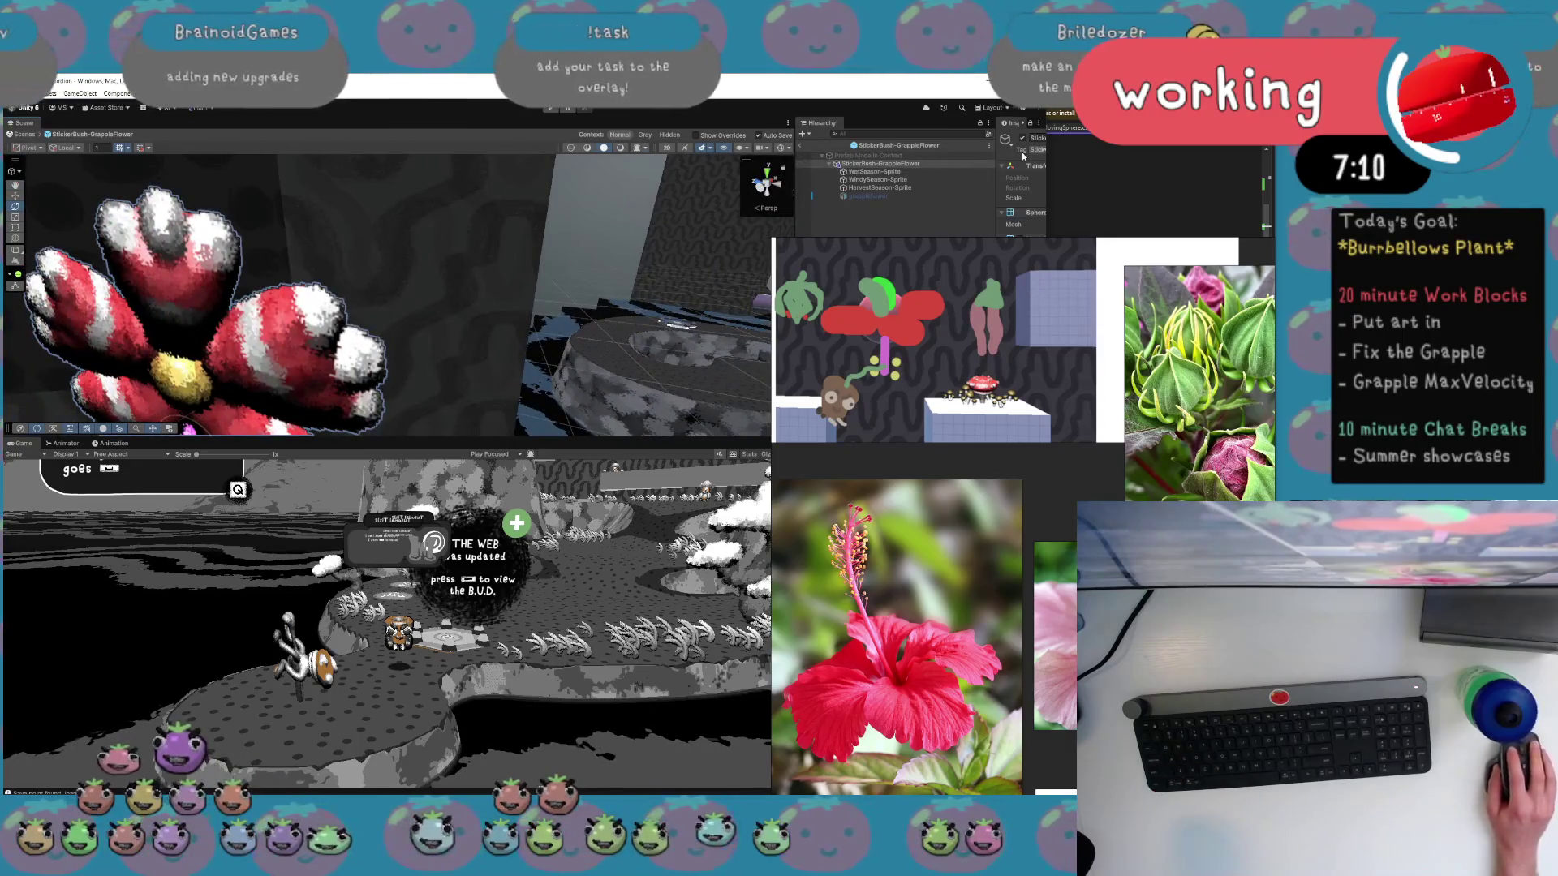
Give the StickerBush-GrappleFlower root a green label icon and centre it in the view.
{"action": "left_click_drag", "start_coordinate": [996, 170], "coordinate": [918, 166]}
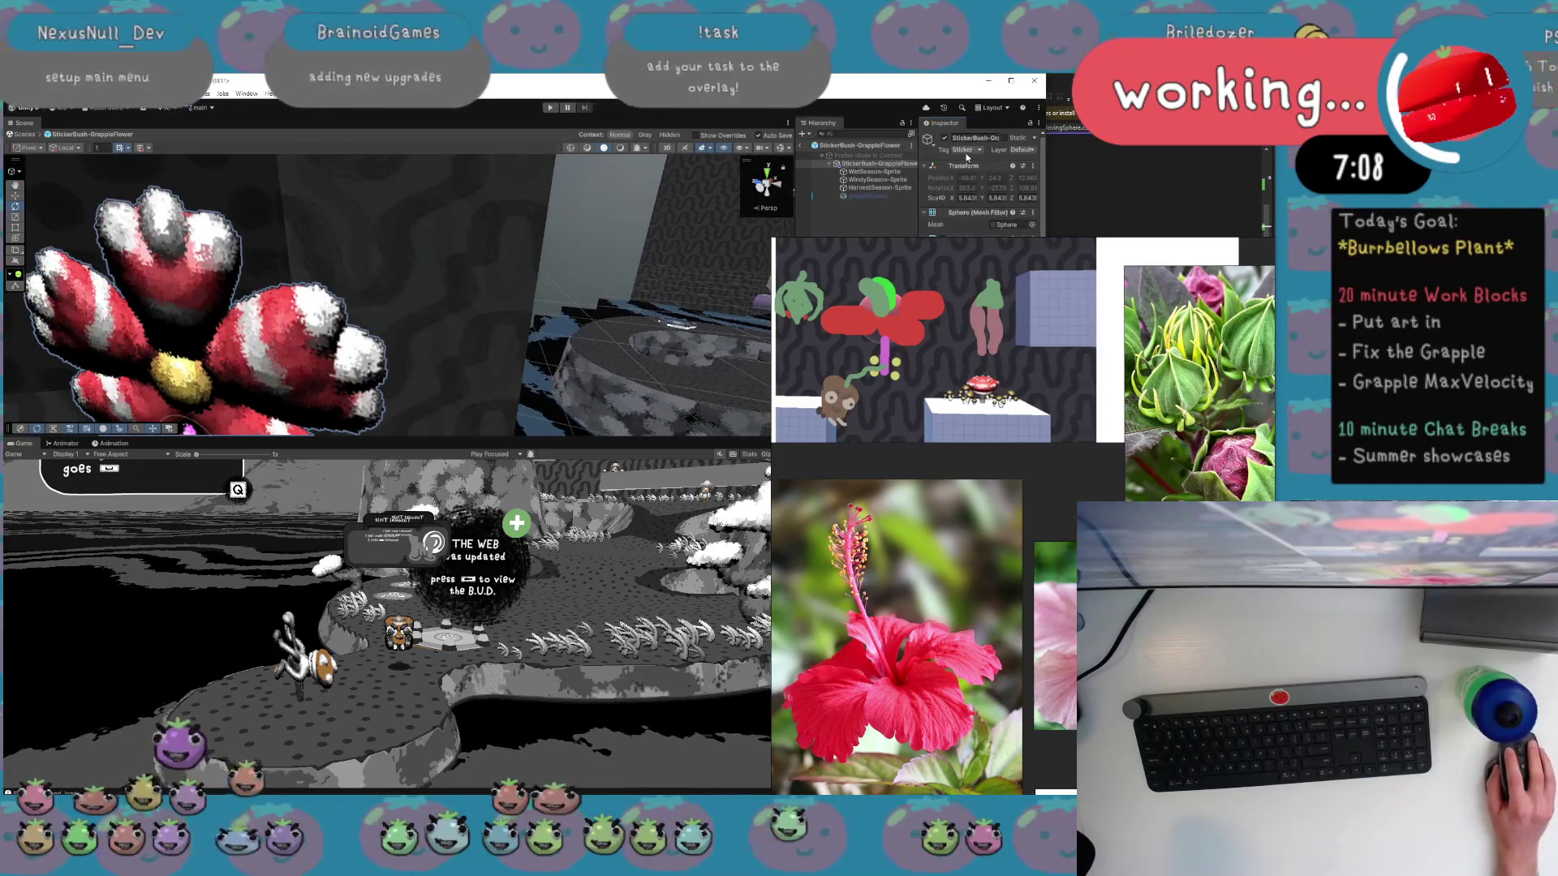
{"action": "left_click", "coordinate": [928, 140]}
{"action": "left_click", "coordinate": [977, 166]}
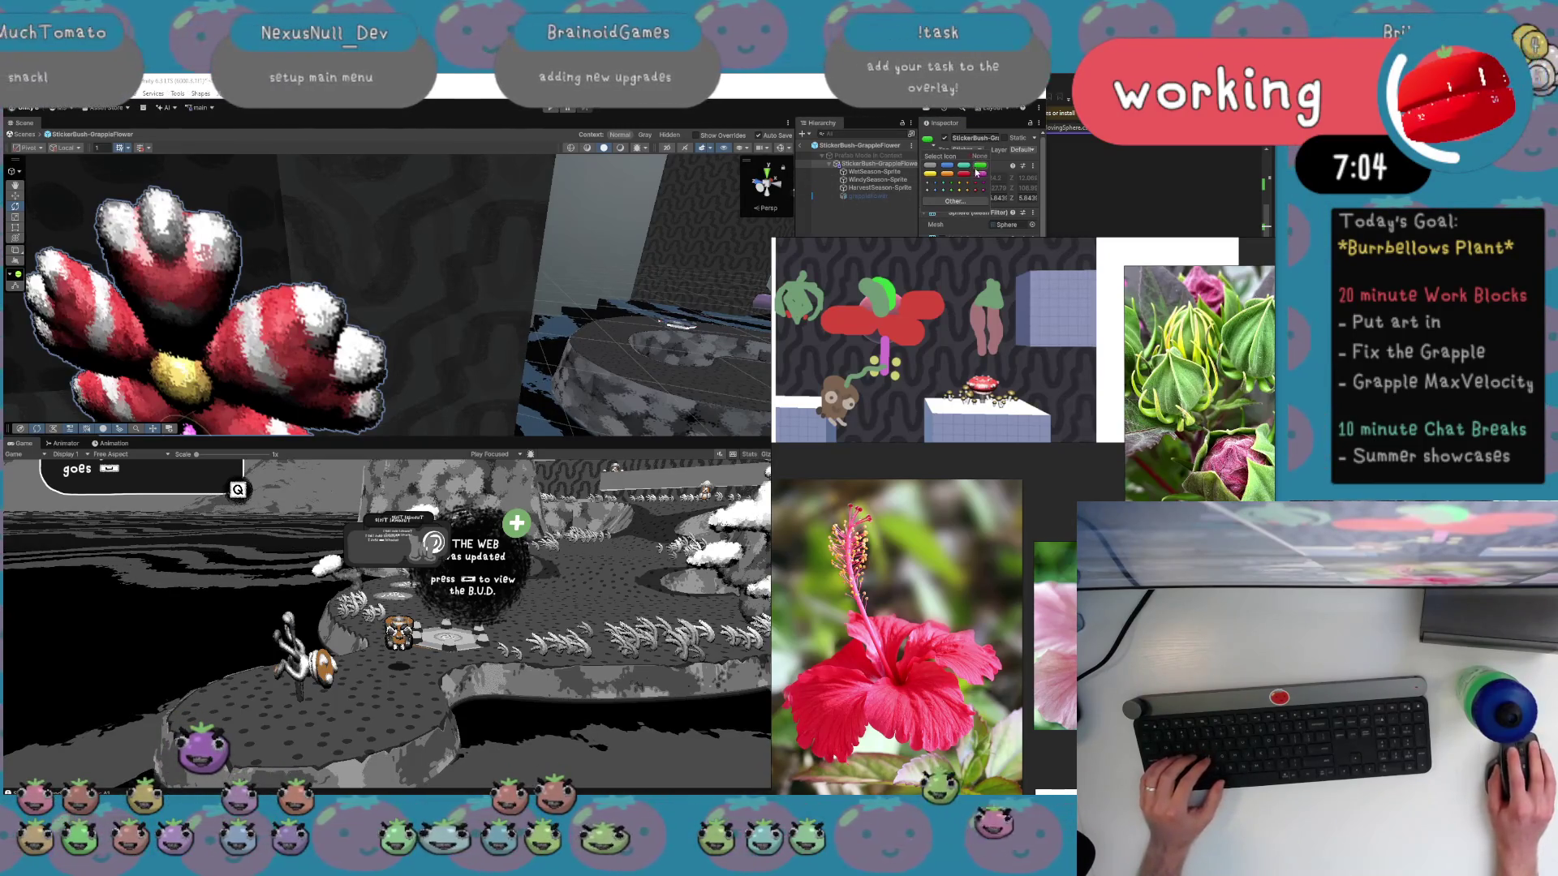
{"action": "double_click", "coordinate": [860, 145]}
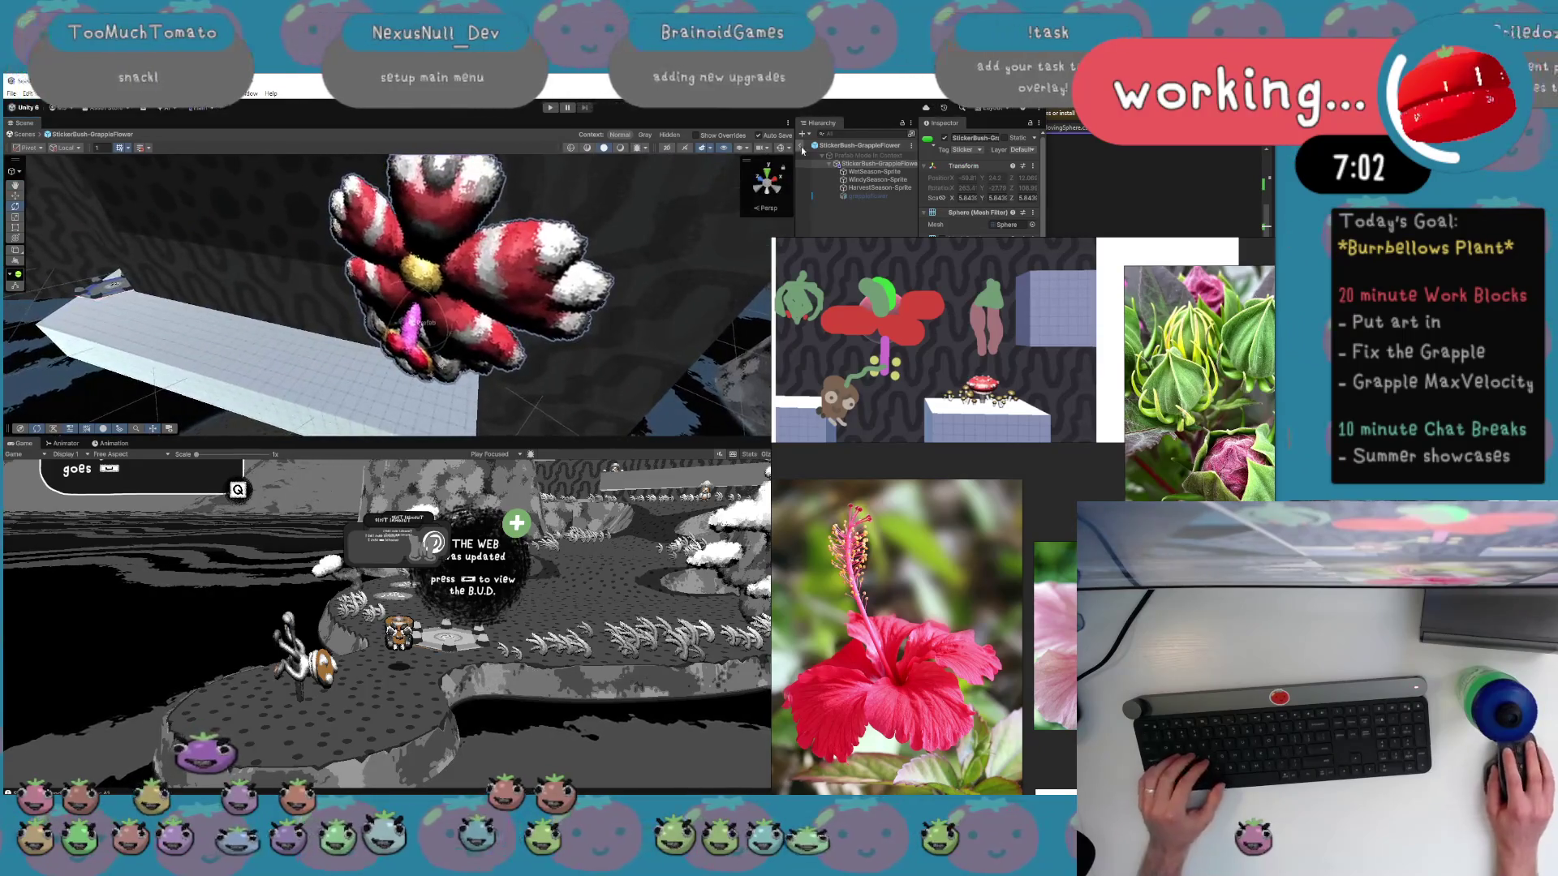
Scale the three season sprites together to 0.593 and move them slightly up.
{"action": "mouse_move", "coordinate": [690, 162]}
{"action": "left_mouse_down"}
{"action": "mouse_move", "coordinate": [522, 180]}
{"action": "mouse_move", "coordinate": [765, 173]}
{"action": "mouse_move", "coordinate": [776, 216]}
{"action": "left_mouse_up"}
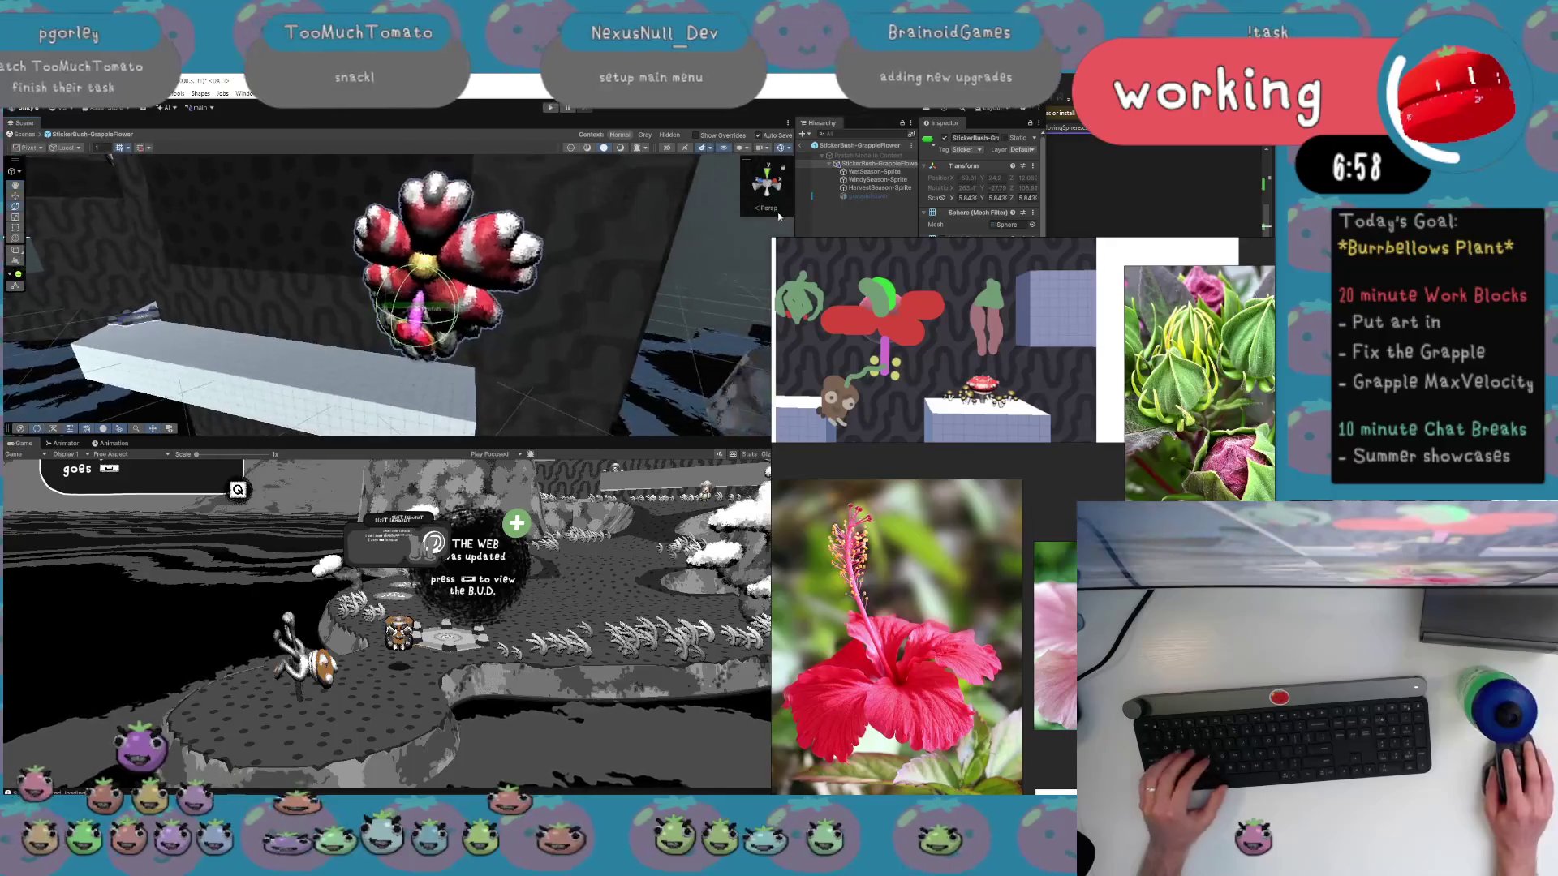
{"action": "left_click", "coordinate": [865, 191]}
{"action": "key", "text": "shift+Up"}
{"action": "key", "text": "shift+Up"}
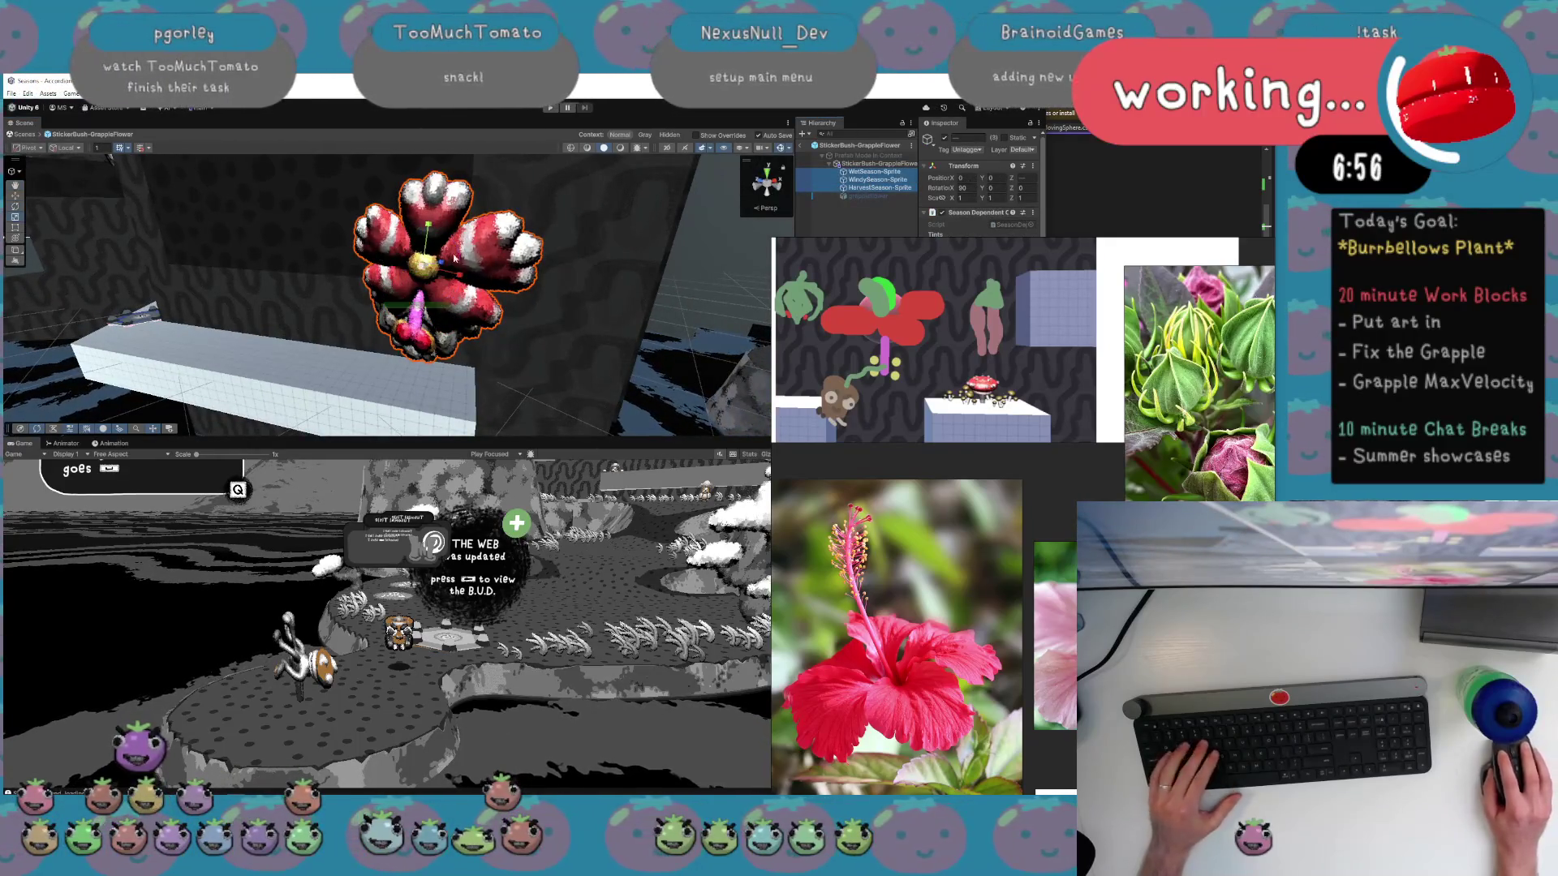
{"action": "left_click_drag", "start_coordinate": [424, 266], "coordinate": [410, 280]}
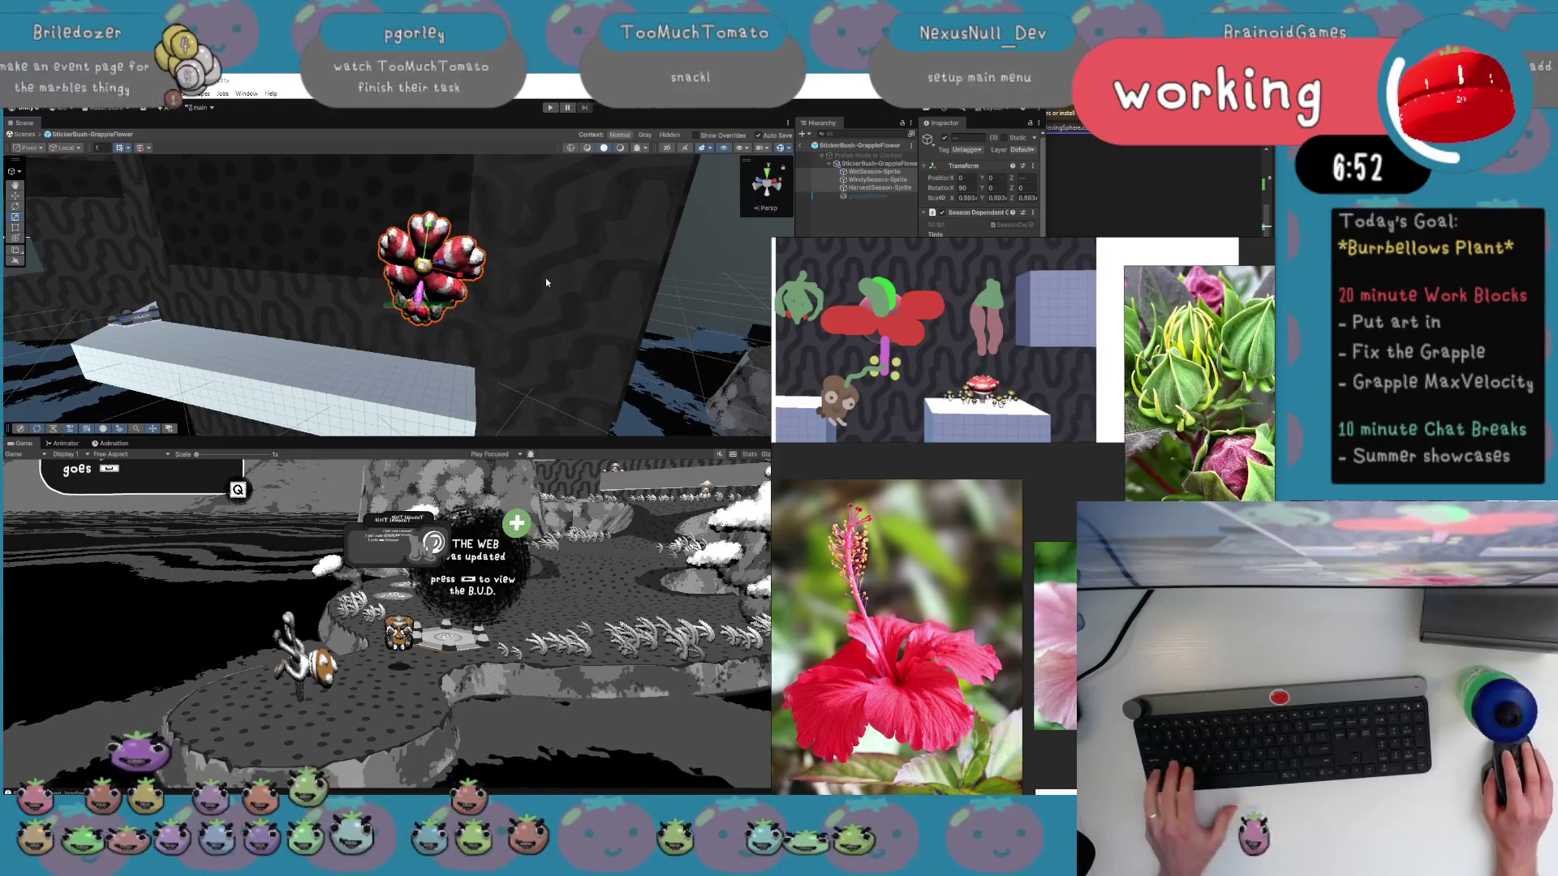
{"action": "key", "text": "w"}
{"action": "mouse_move", "coordinate": [438, 264]}
{"action": "left_mouse_down"}
{"action": "mouse_move", "coordinate": [560, 289]}
{"action": "mouse_move", "coordinate": [431, 261]}
{"action": "mouse_move", "coordinate": [453, 258]}
{"action": "mouse_move", "coordinate": [425, 215]}
{"action": "left_mouse_up"}
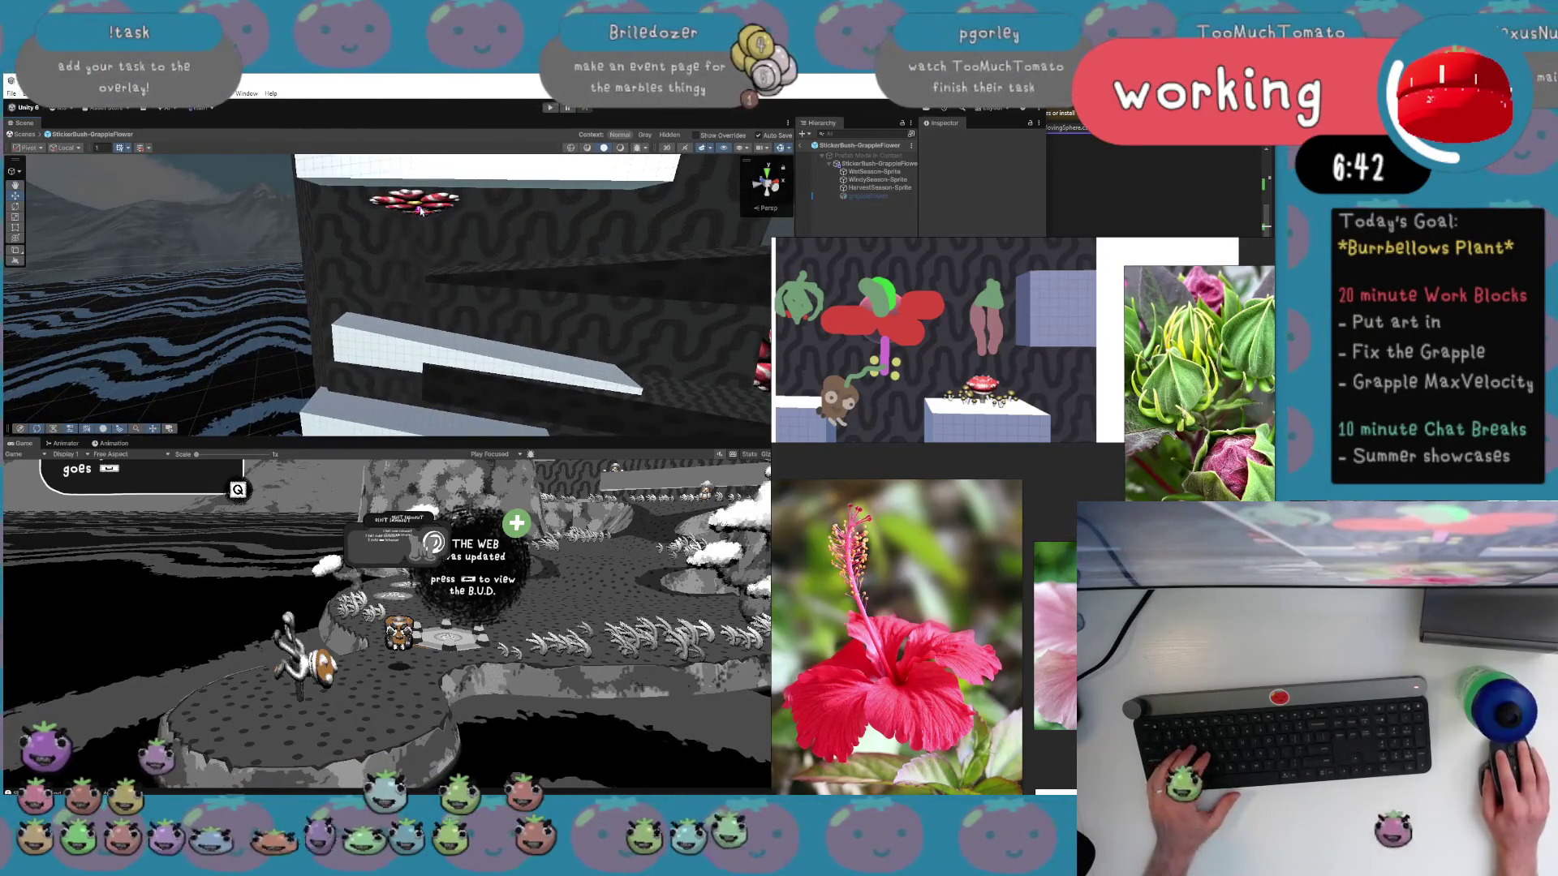
Exit prefab mode and tilt the StickerBush_2 flower upward on its ledge.
{"action": "left_click", "coordinate": [800, 148]}
{"action": "left_click", "coordinate": [421, 213]}
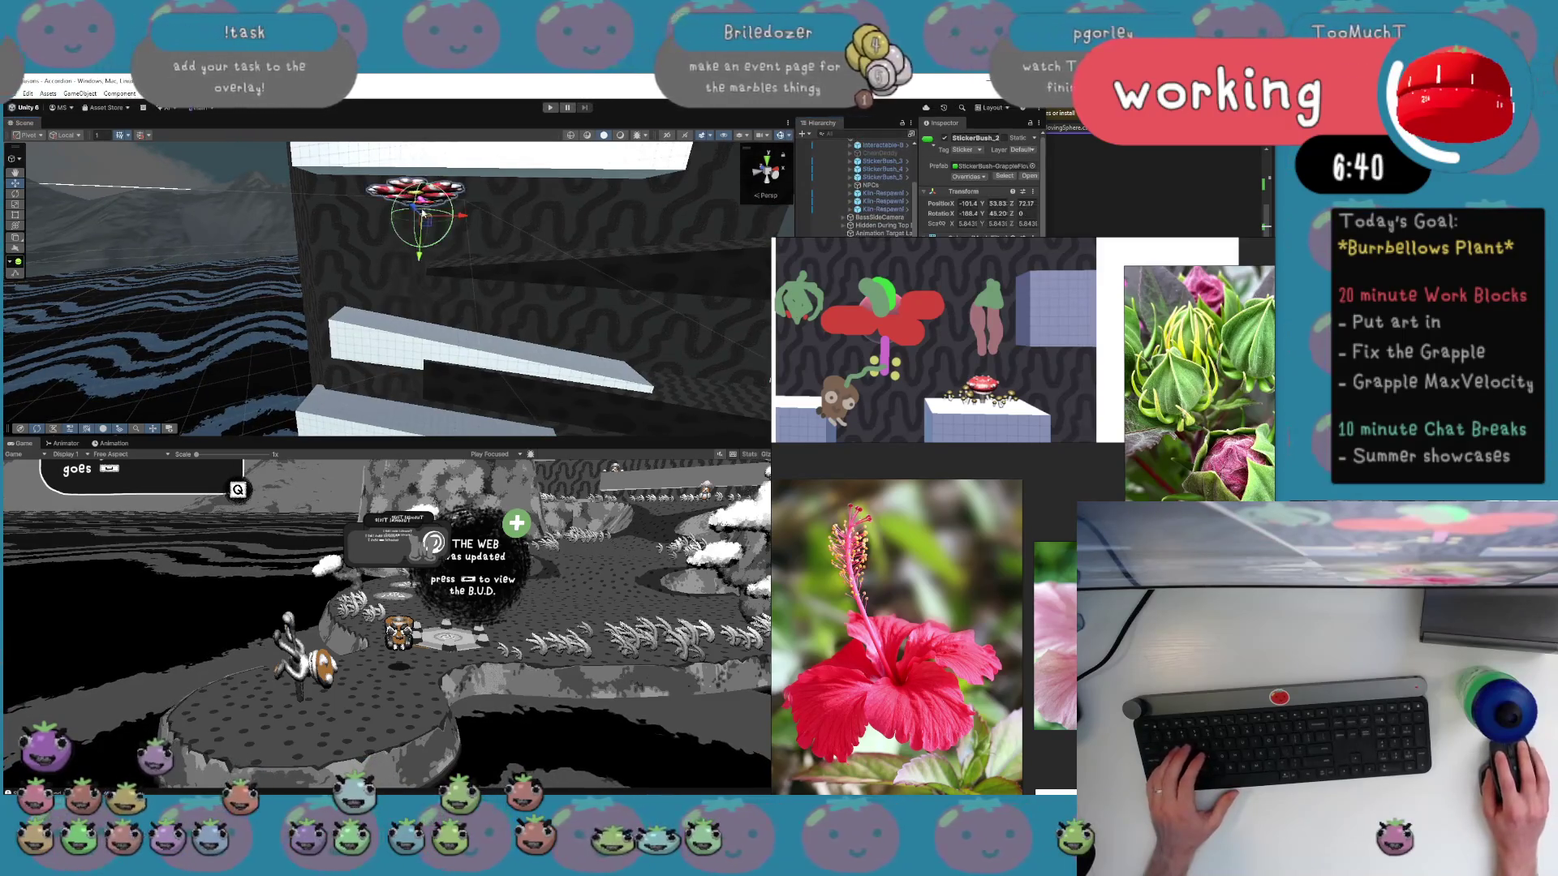
{"action": "key", "text": "e"}
{"action": "mouse_move", "coordinate": [421, 218]}
{"action": "left_mouse_down"}
{"action": "mouse_move", "coordinate": [435, 119]}
{"action": "mouse_move", "coordinate": [435, 138]}
{"action": "left_mouse_up"}
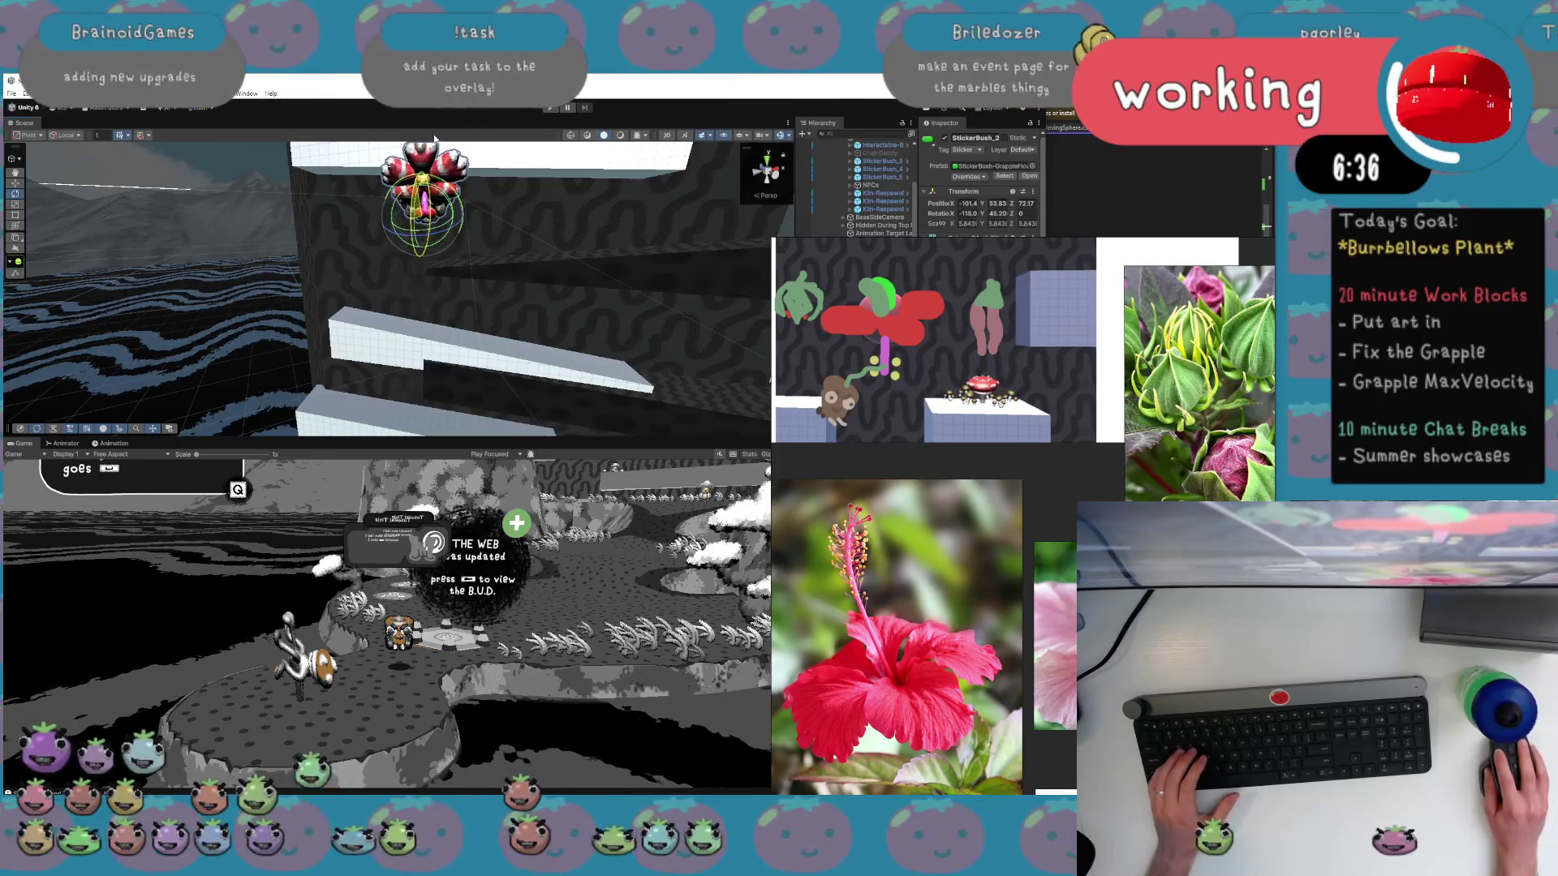
Rotate StickerBush_1 to sit angled on its ledge and nudge it slightly left.
{"action": "mouse_move", "coordinate": [509, 225]}
{"action": "left_mouse_down"}
{"action": "mouse_move", "coordinate": [538, 184]}
{"action": "mouse_move", "coordinate": [525, 276]}
{"action": "mouse_move", "coordinate": [552, 315]}
{"action": "mouse_move", "coordinate": [615, 294]}
{"action": "mouse_move", "coordinate": [678, 342]}
{"action": "left_mouse_up"}
{"action": "left_click", "coordinate": [524, 278]}
{"action": "key", "text": "w"}
{"action": "key", "text": "e"}
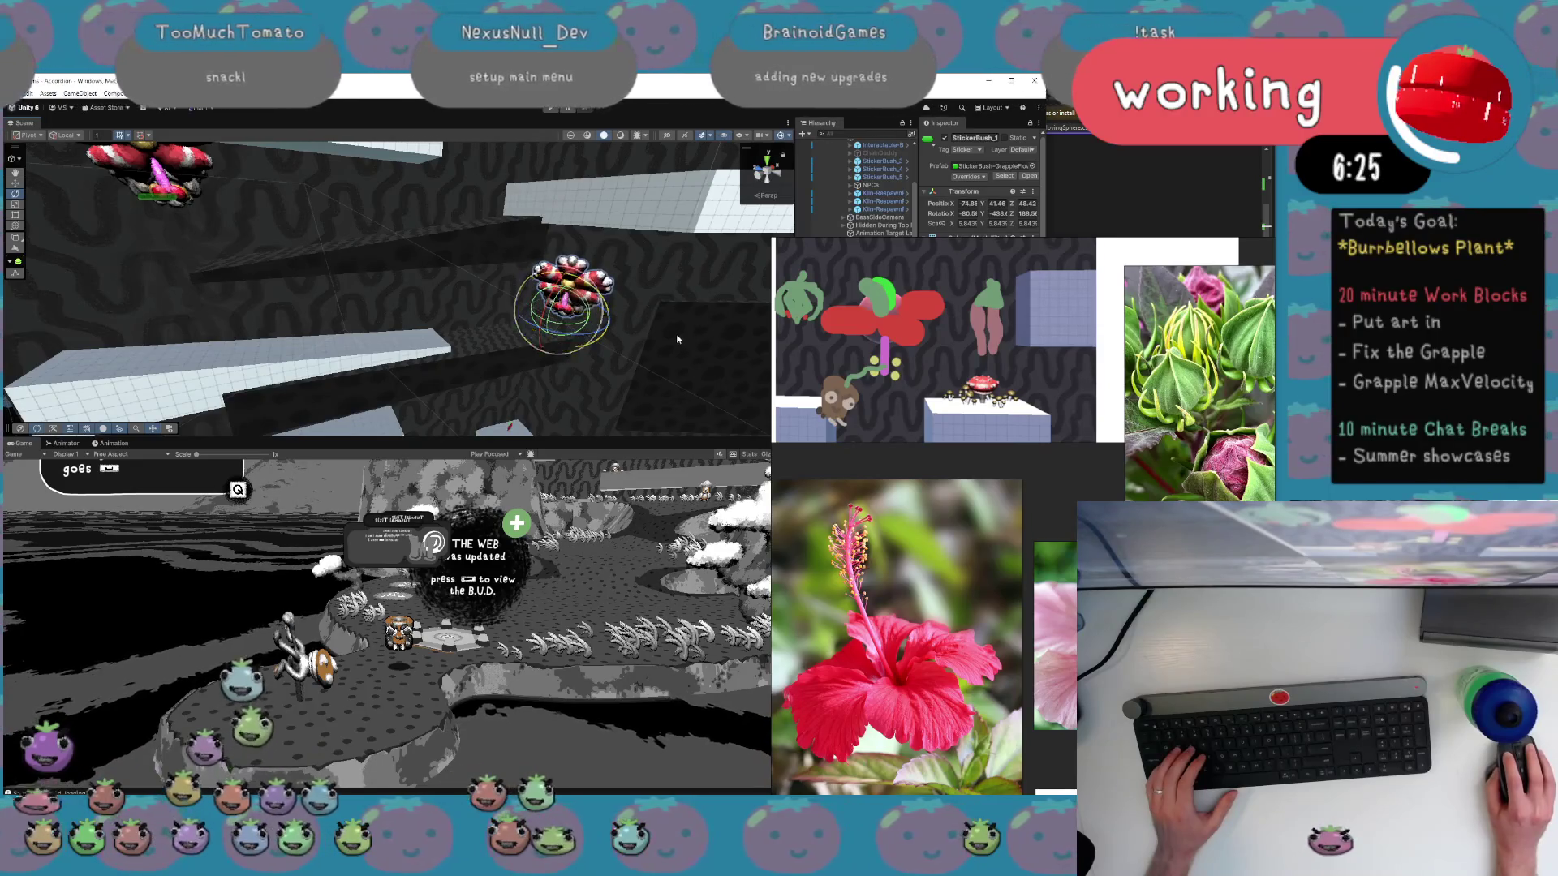
{"action": "mouse_move", "coordinate": [610, 302]}
{"action": "left_mouse_down"}
{"action": "mouse_move", "coordinate": [608, 322]}
{"action": "mouse_move", "coordinate": [581, 328]}
{"action": "mouse_move", "coordinate": [572, 310]}
{"action": "left_mouse_up"}
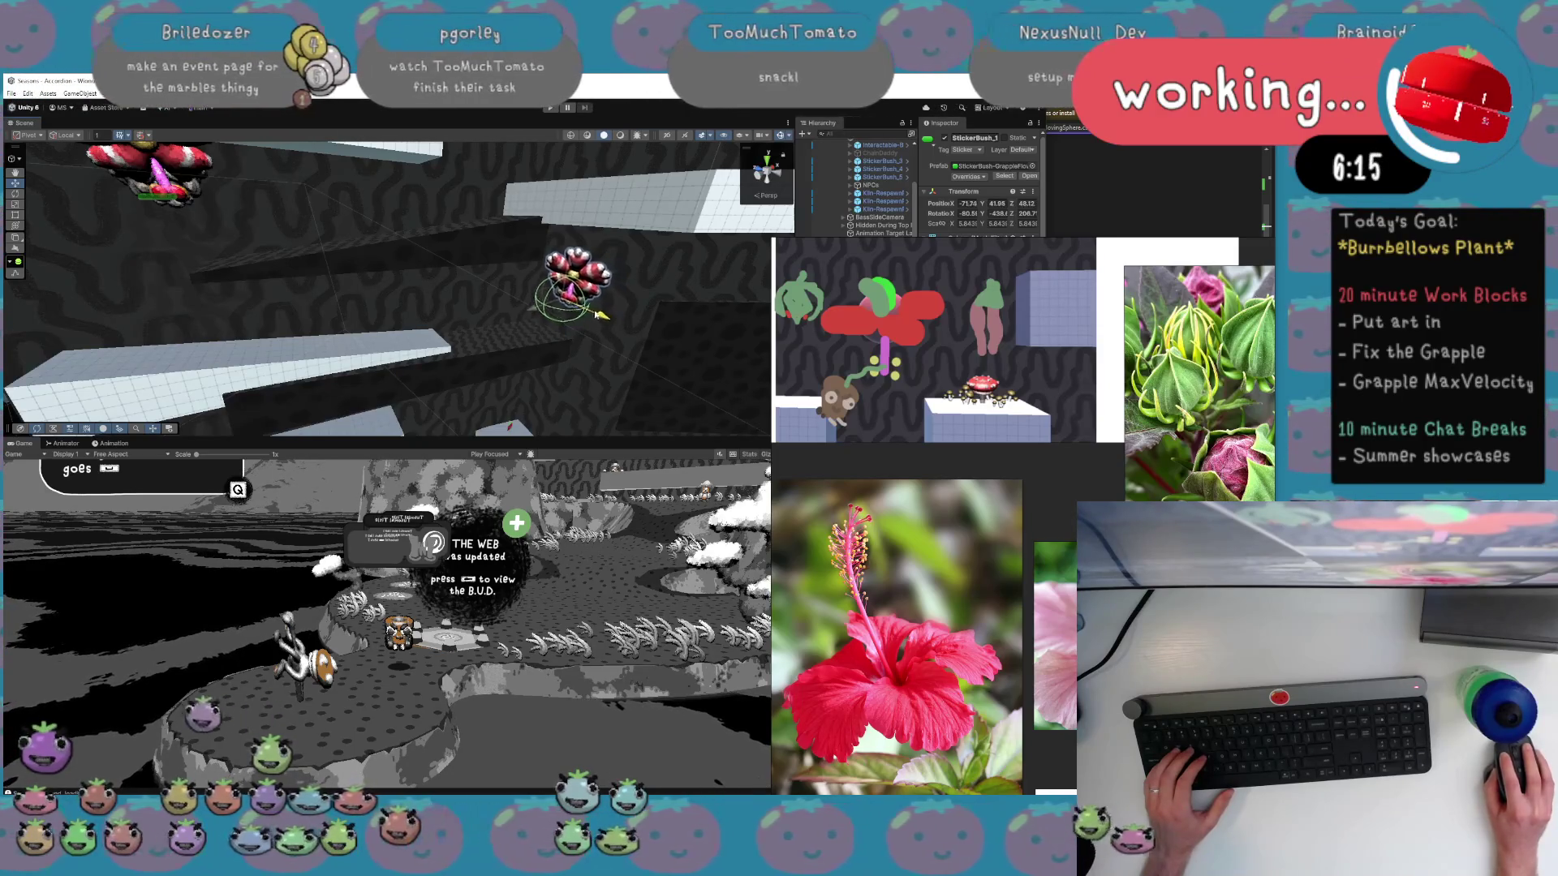
{"action": "left_click_drag", "start_coordinate": [601, 315], "coordinate": [597, 312]}
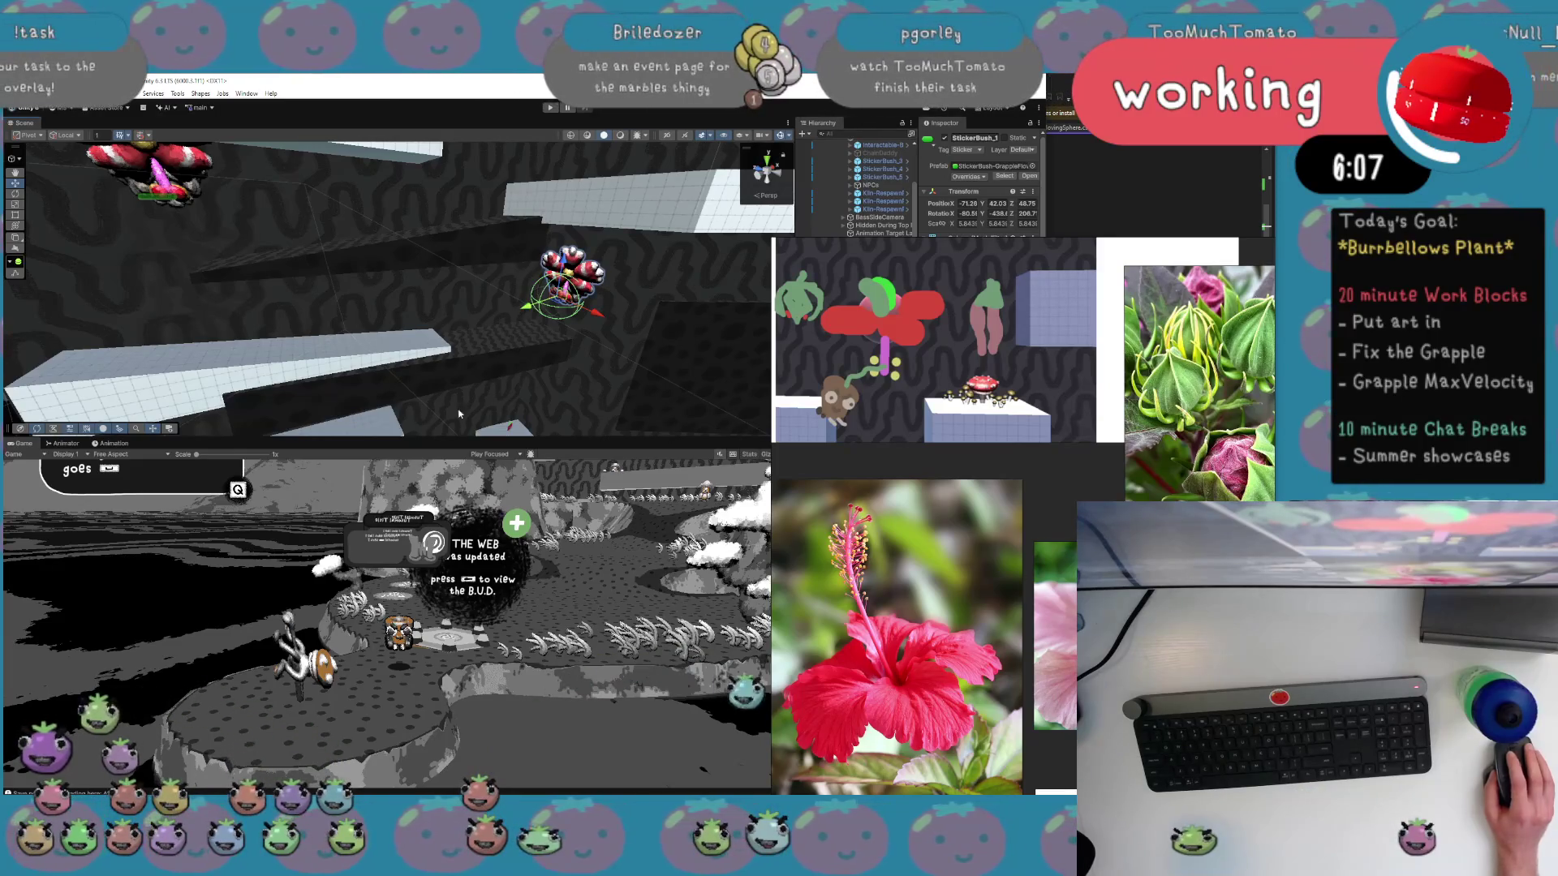
Enlarge the Scene view and pan across the grapple tower.
{"action": "left_click_drag", "start_coordinate": [342, 438], "coordinate": [342, 586]}
{"action": "mouse_move", "coordinate": [673, 466]}
{"action": "left_mouse_down"}
{"action": "mouse_move", "coordinate": [495, 485]}
{"action": "mouse_move", "coordinate": [522, 424]}
{"action": "left_mouse_up"}
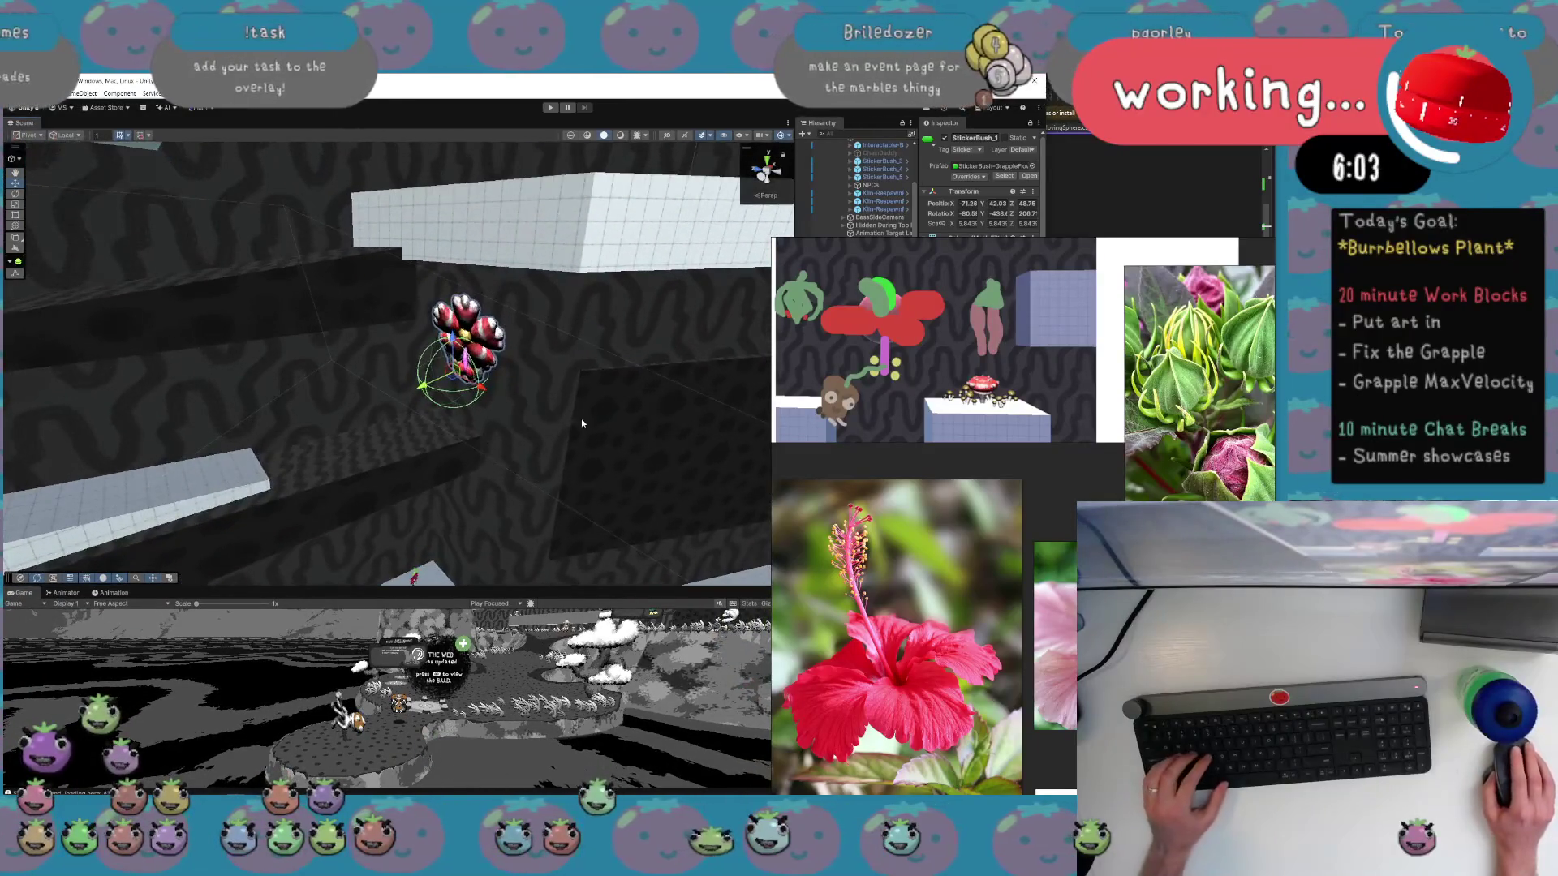
{"action": "scroll", "coordinate": [1060, 675], "scroll_direction": "up", "scroll_amount": 3}
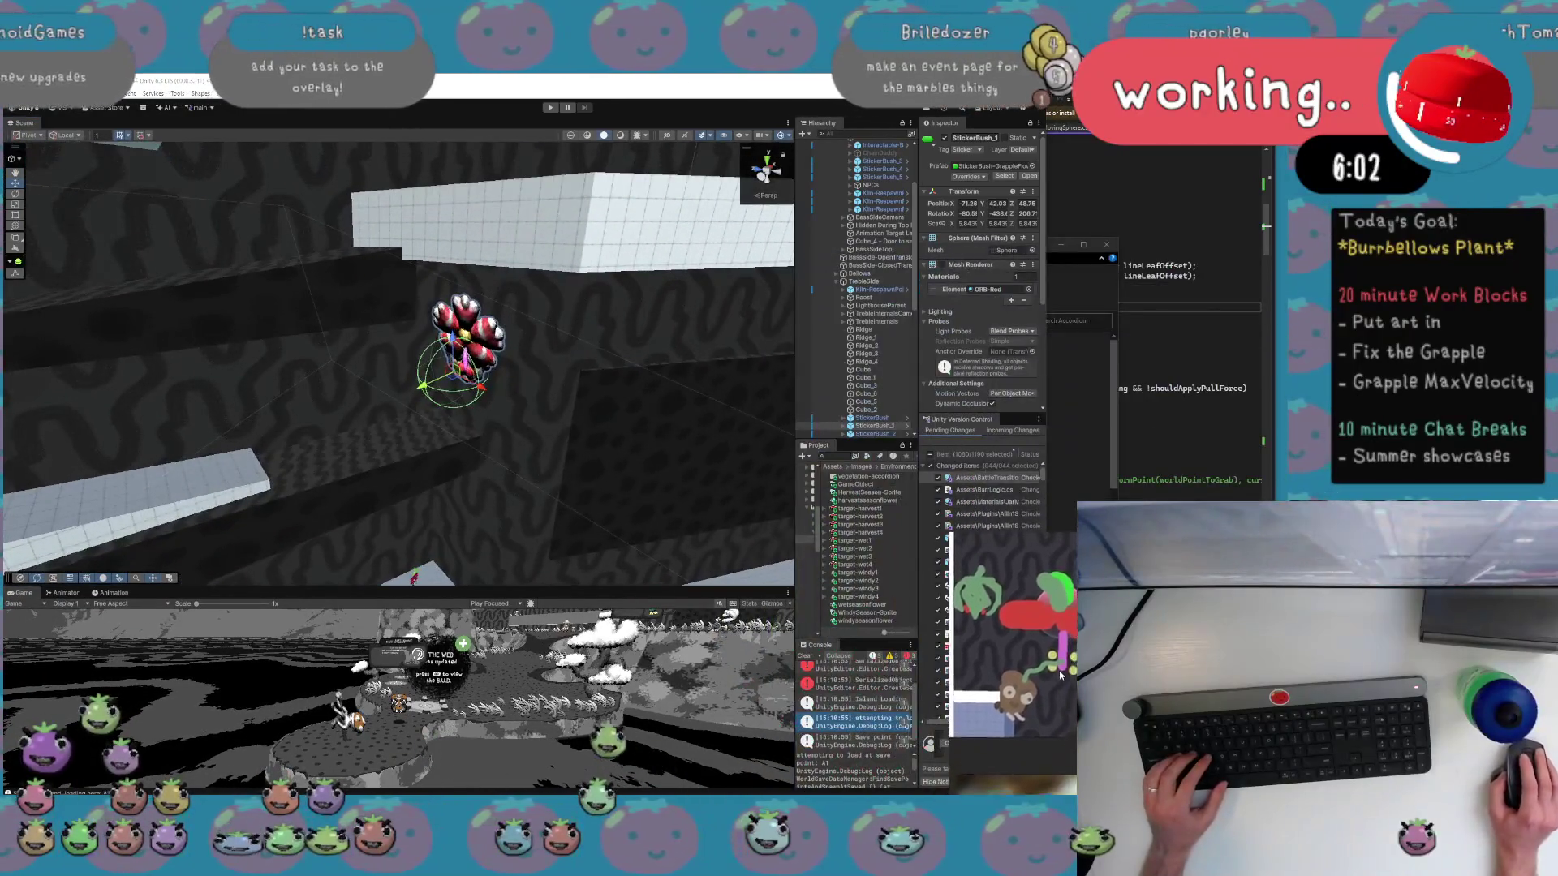
Enlarge the reference image and editor windows and fly the view toward the platforms.
{"action": "left_click_drag", "start_coordinate": [1060, 675], "coordinate": [942, 637]}
{"action": "left_click_drag", "start_coordinate": [545, 389], "coordinate": [779, 259]}
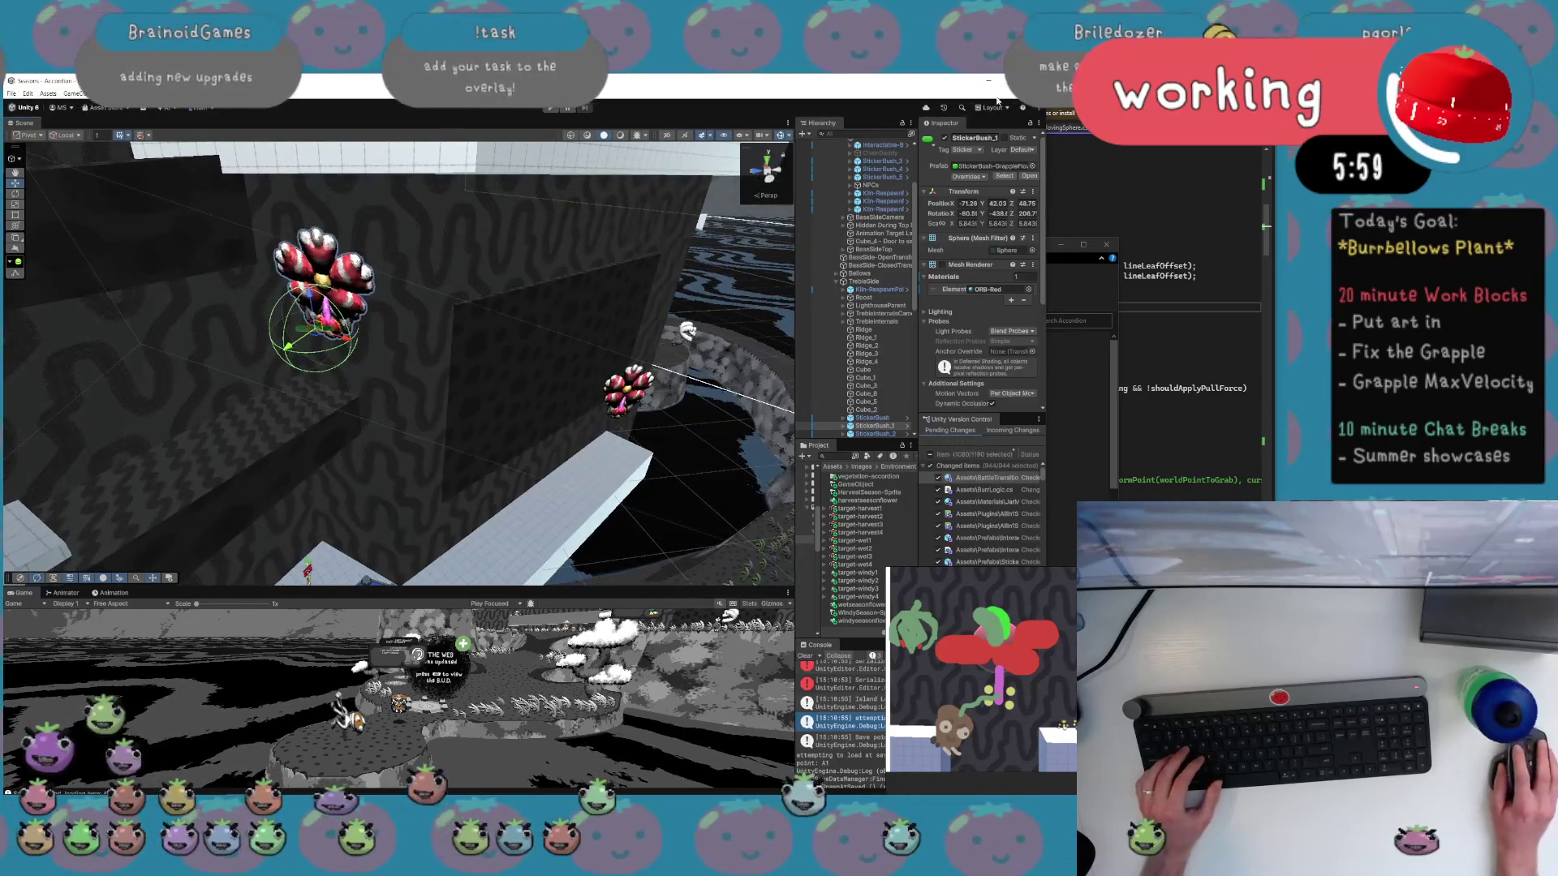
{"action": "double_click", "coordinate": [997, 101]}
{"action": "left_click_drag", "start_coordinate": [783, 294], "coordinate": [625, 310]}
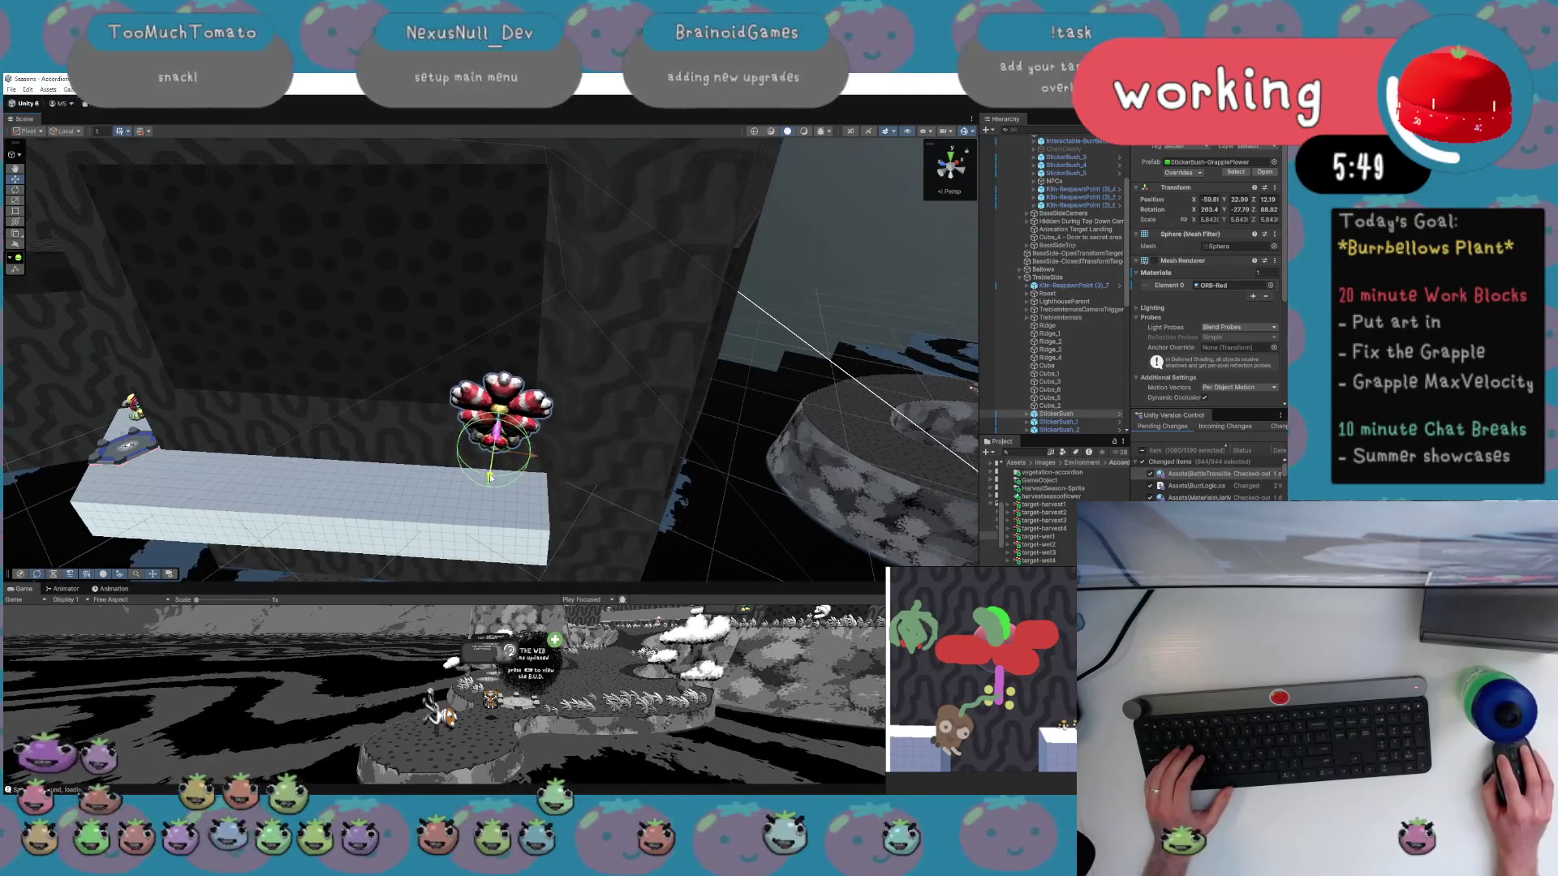
{"action": "mouse_move", "coordinate": [625, 310]}
{"action": "left_mouse_down"}
{"action": "mouse_move", "coordinate": [29, 154]}
{"action": "mouse_move", "coordinate": [581, 470]}
{"action": "left_mouse_up"}
Select the Burrbellows flower on the tower ledge and orbit in close around it.
{"action": "left_click", "coordinate": [610, 442]}
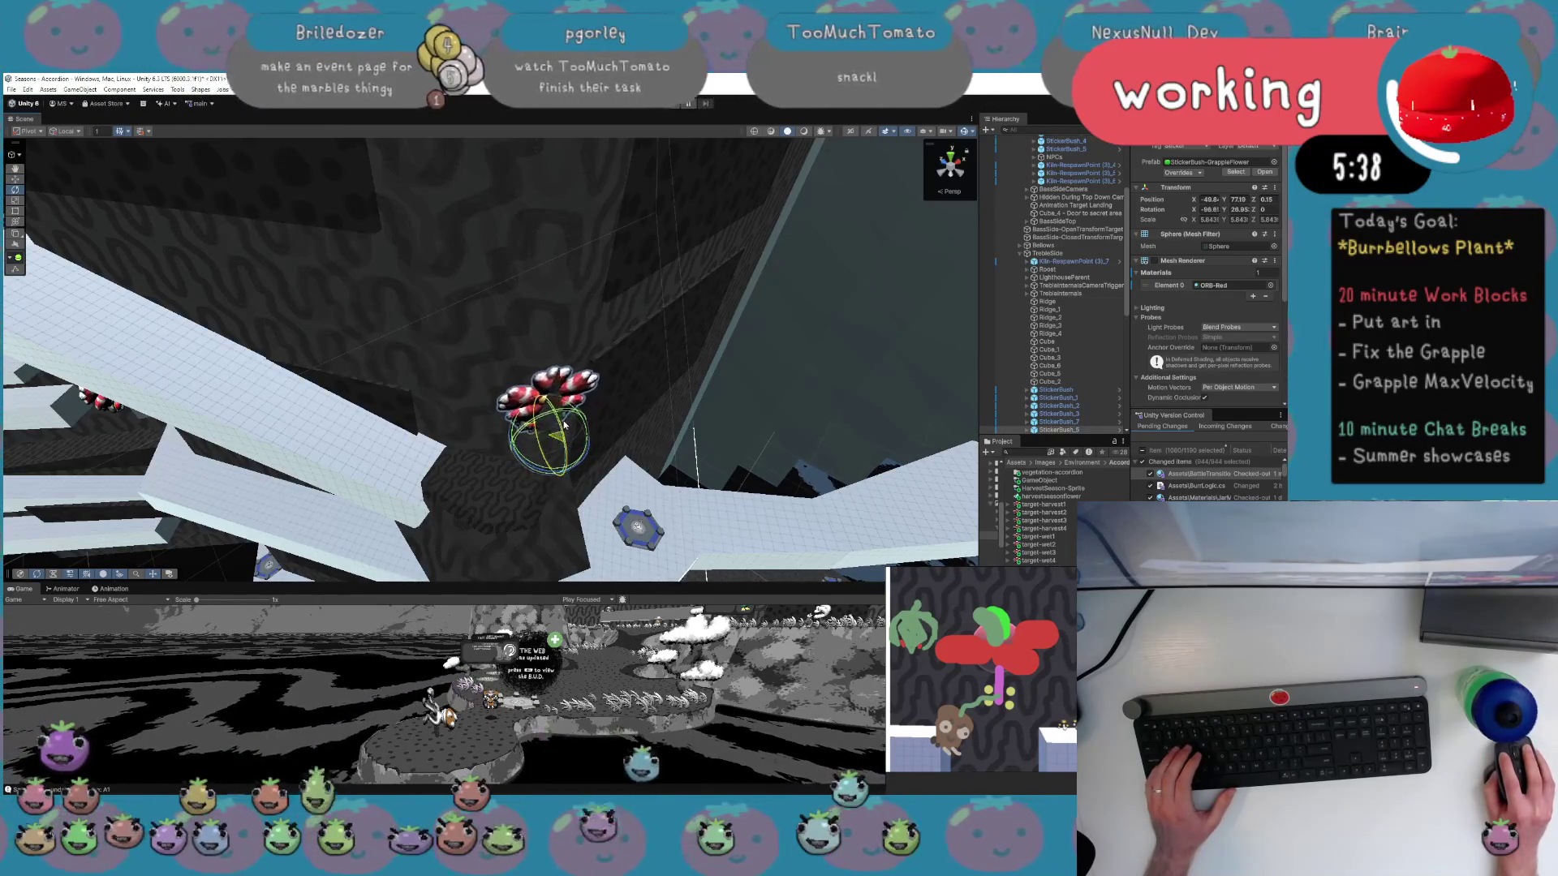
{"action": "mouse_move", "coordinate": [576, 450]}
{"action": "left_mouse_down"}
{"action": "mouse_move", "coordinate": [646, 373]}
{"action": "mouse_move", "coordinate": [704, 464]}
{"action": "left_mouse_up"}
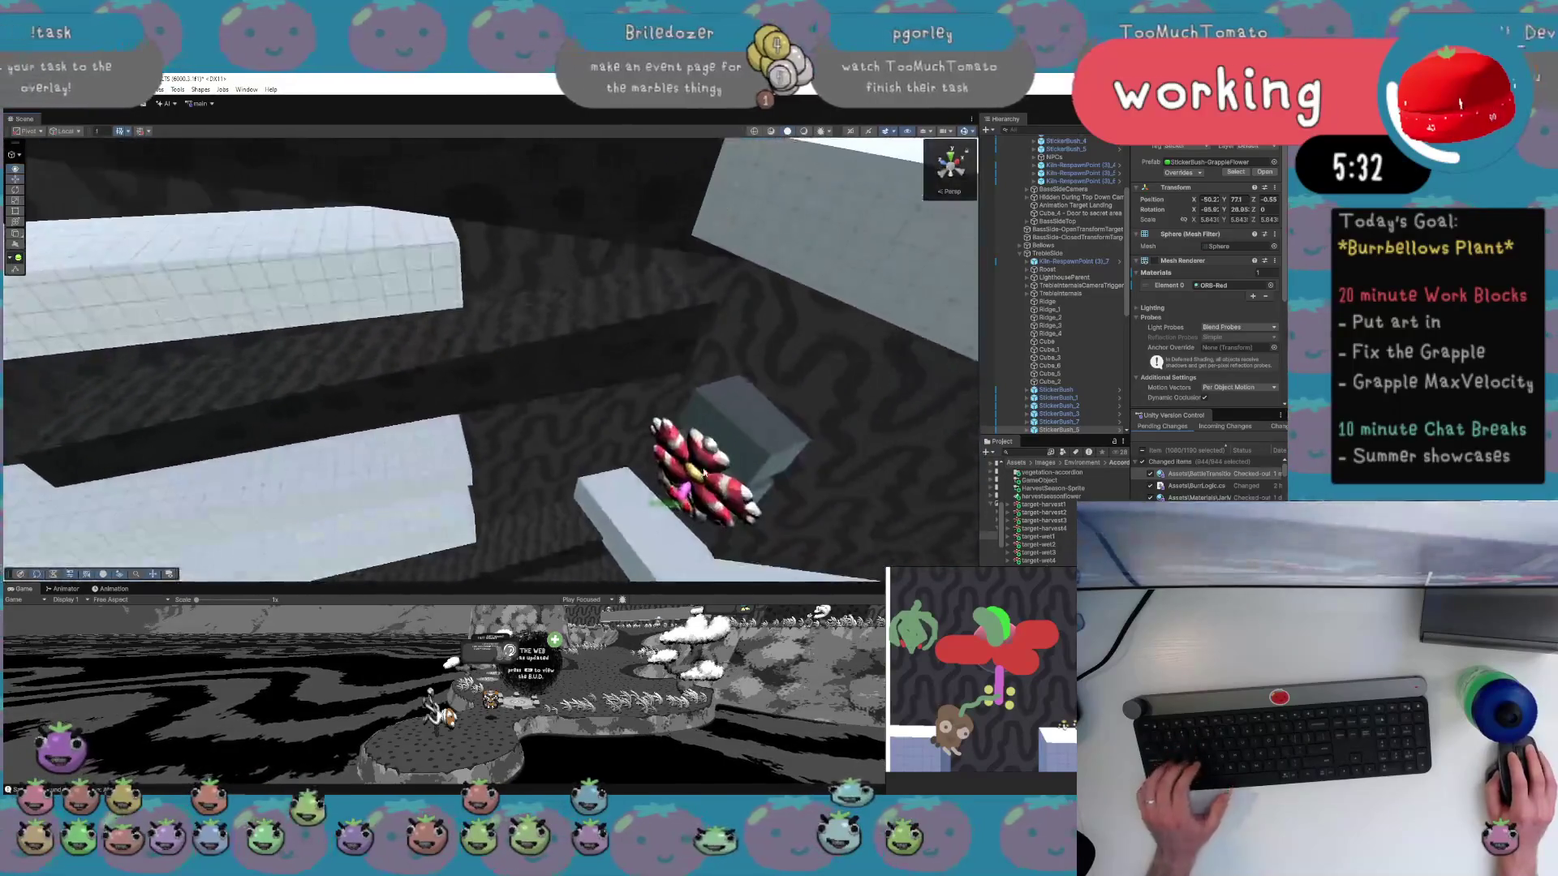
{"action": "left_click", "coordinate": [703, 500]}
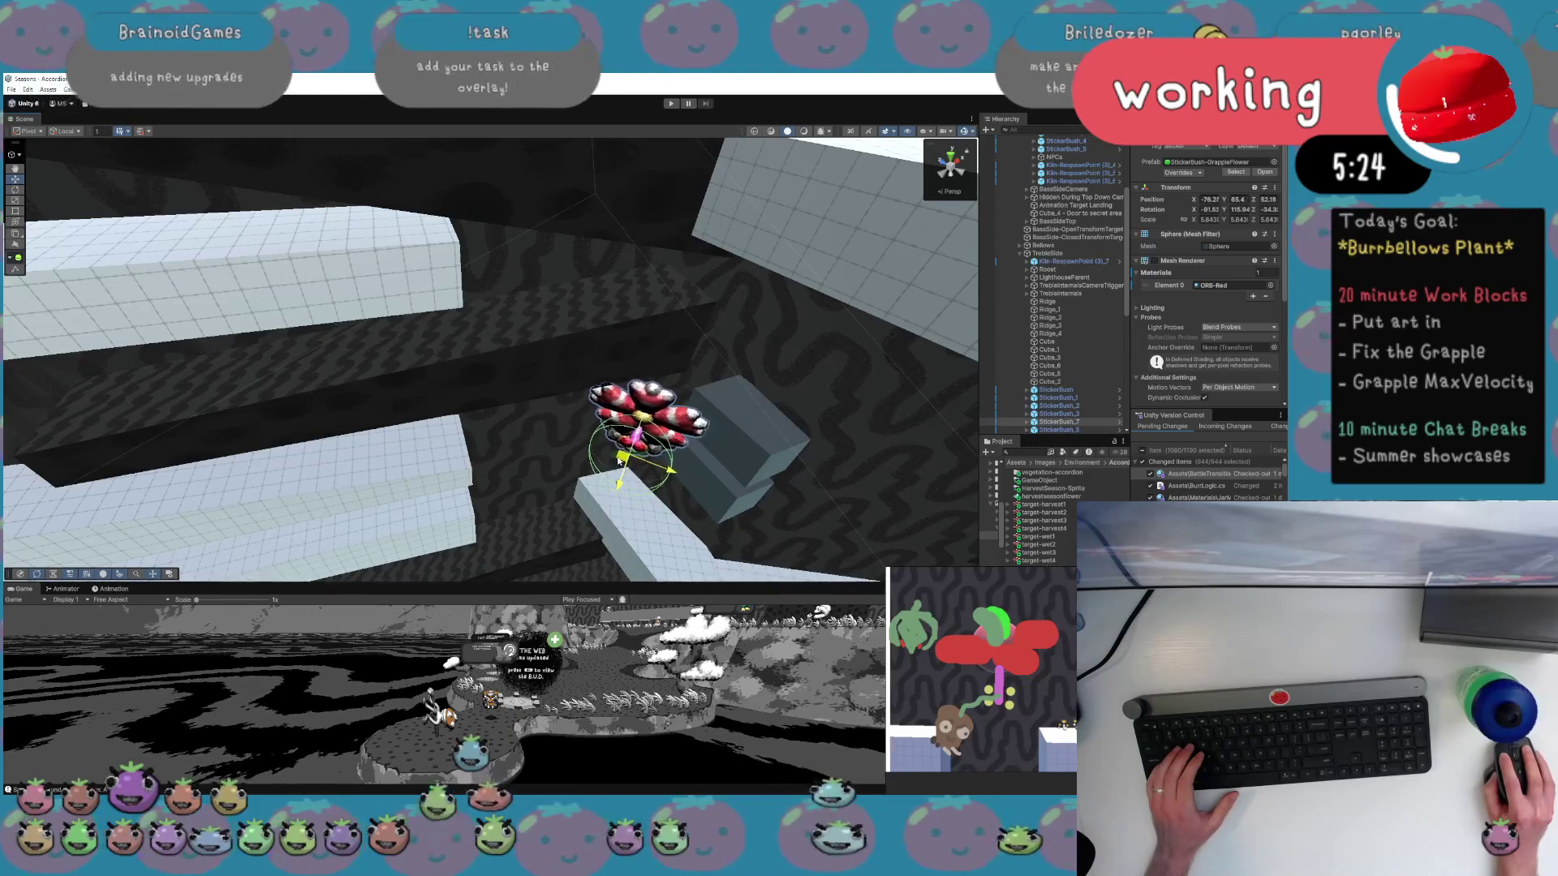
{"action": "left_click_drag", "start_coordinate": [649, 438], "coordinate": [685, 416]}
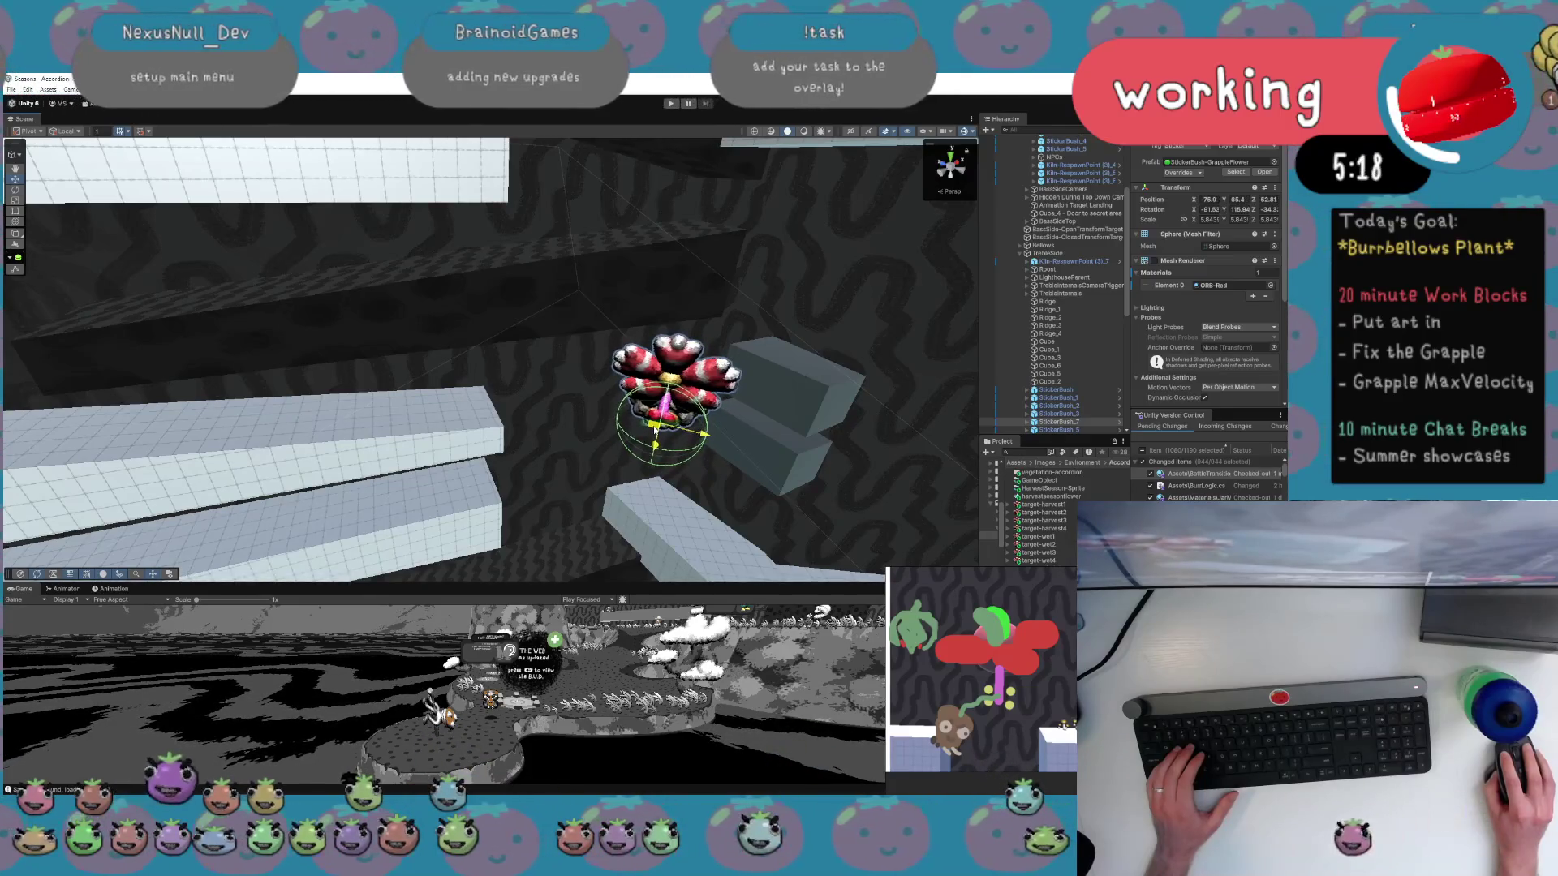
{"action": "scroll", "coordinate": [490, 361], "scroll_direction": "down", "scroll_amount": 10}
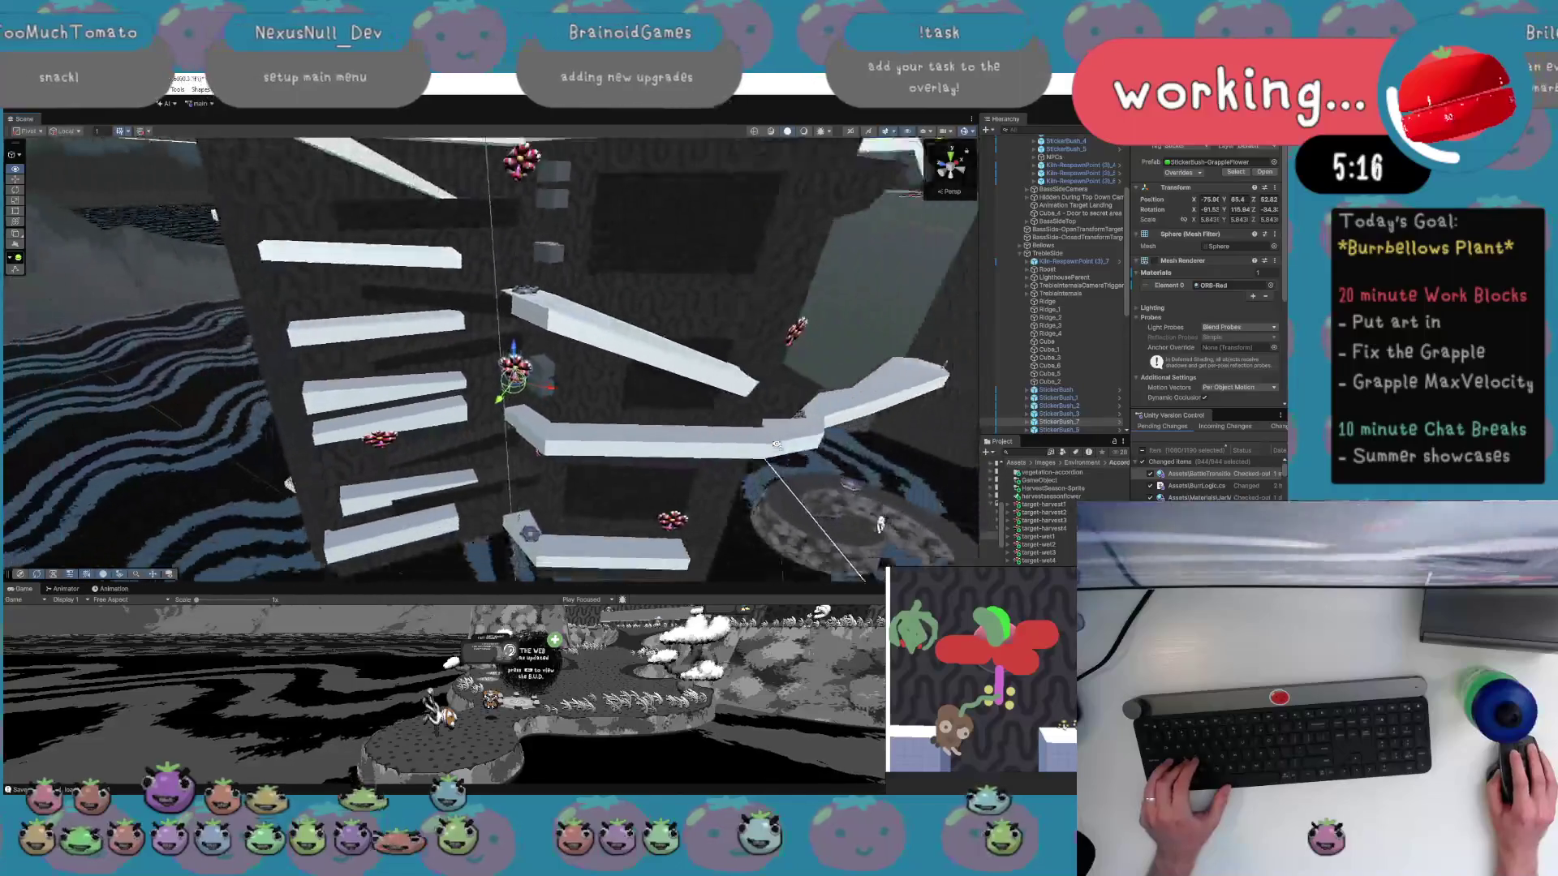
Tilt the red flower on the tower wall on its X and Z axes toward the white beam.
{"action": "scroll", "coordinate": [776, 445], "scroll_direction": "up", "scroll_amount": 10}
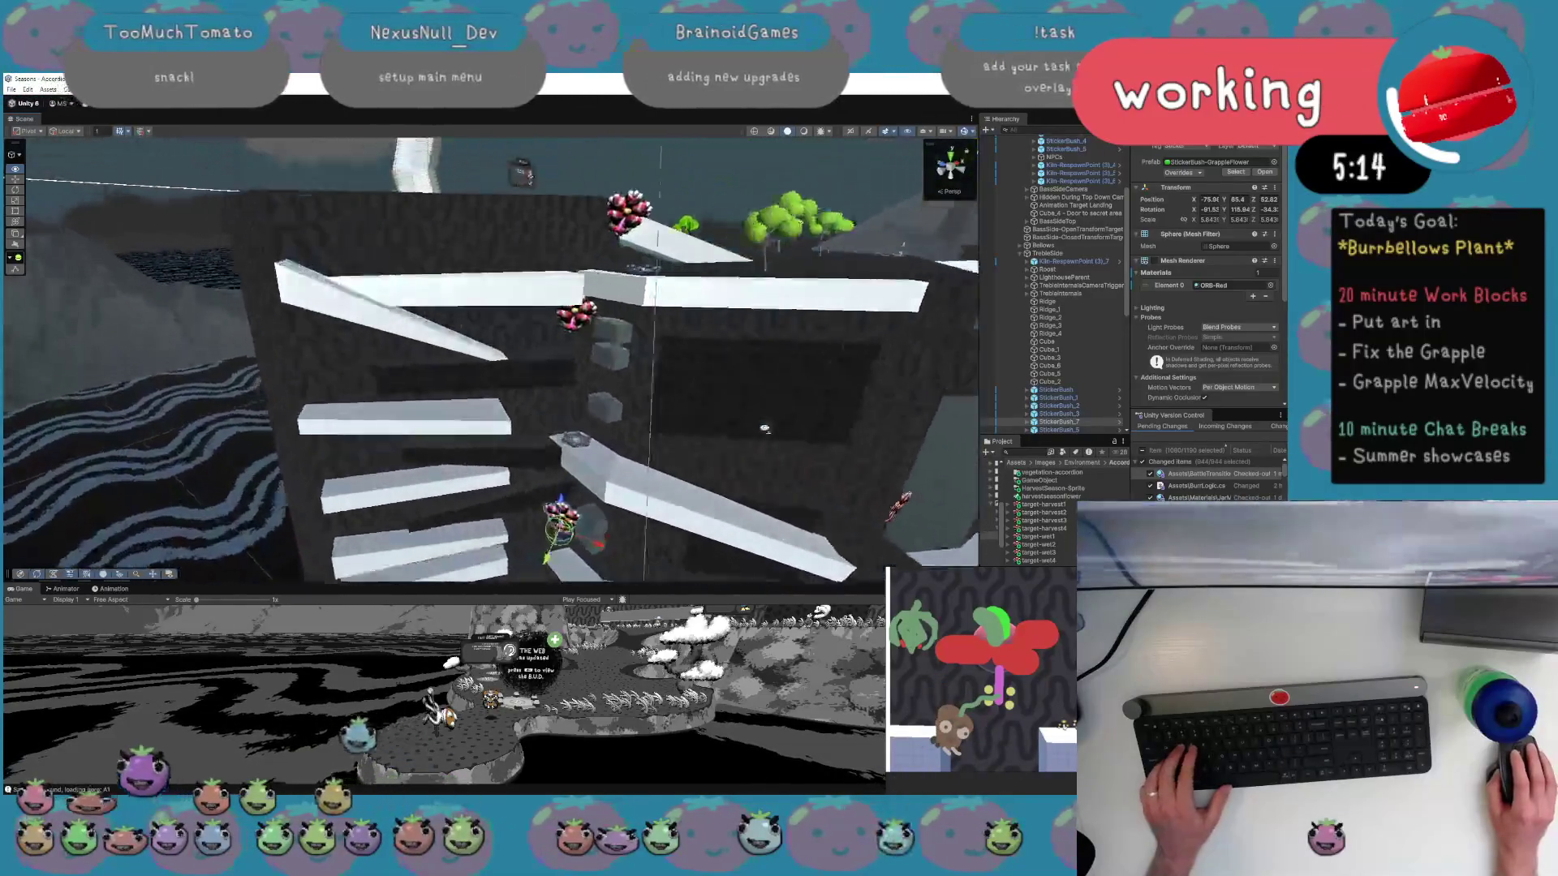
{"action": "mouse_move", "coordinate": [764, 427]}
{"action": "left_mouse_down"}
{"action": "mouse_move", "coordinate": [771, 463]}
{"action": "mouse_move", "coordinate": [740, 421]}
{"action": "left_mouse_up"}
{"action": "left_click", "coordinate": [513, 367]}
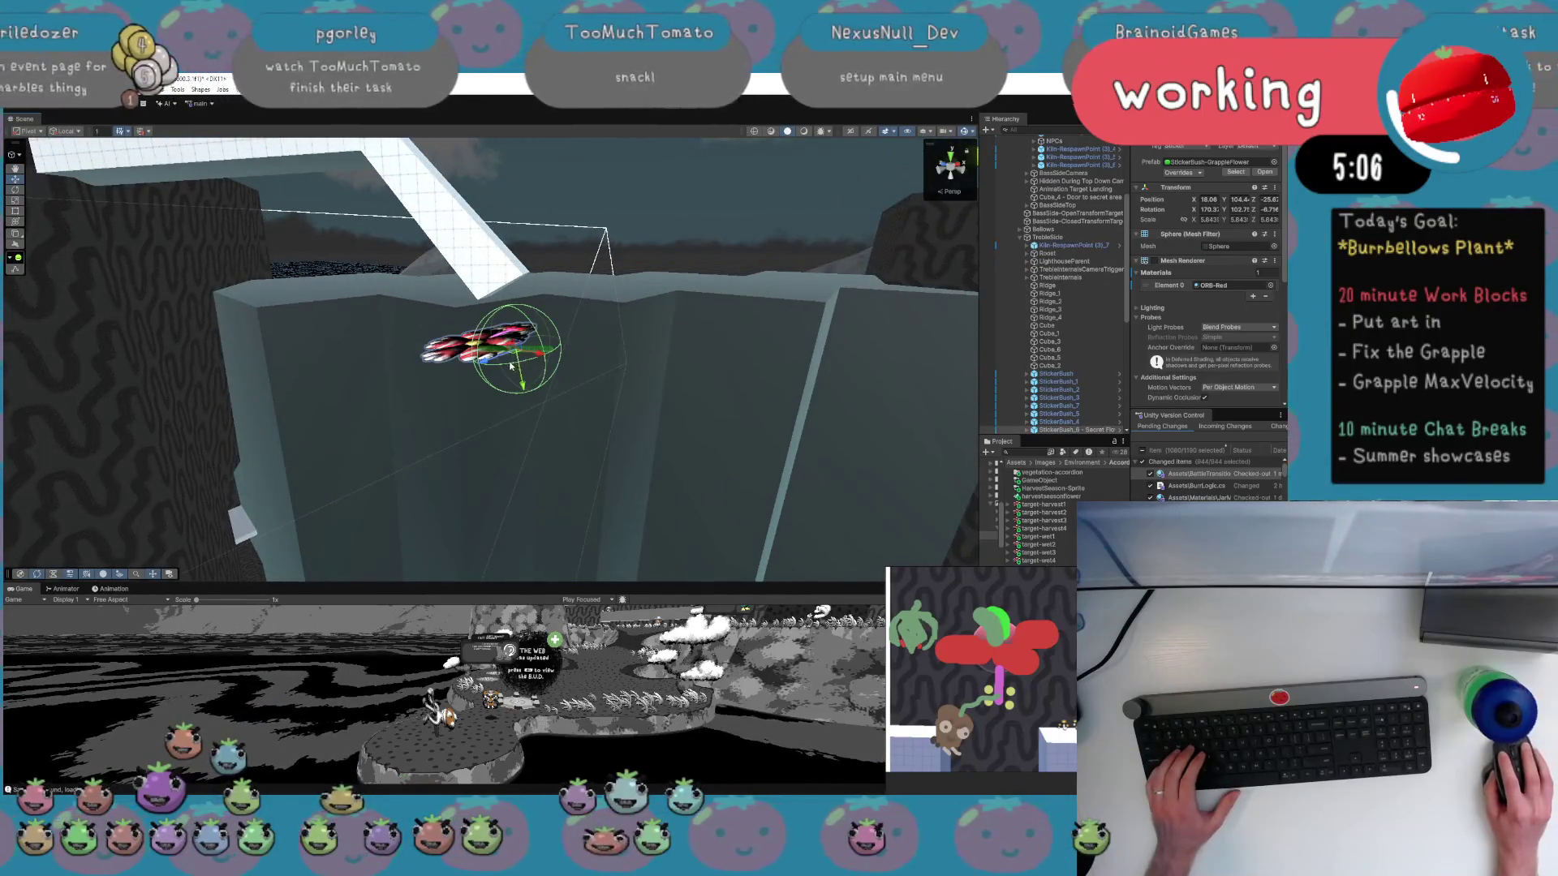
{"action": "mouse_move", "coordinate": [536, 332]}
{"action": "left_mouse_down"}
{"action": "mouse_move", "coordinate": [534, 256]}
{"action": "mouse_move", "coordinate": [550, 258]}
{"action": "left_mouse_up"}
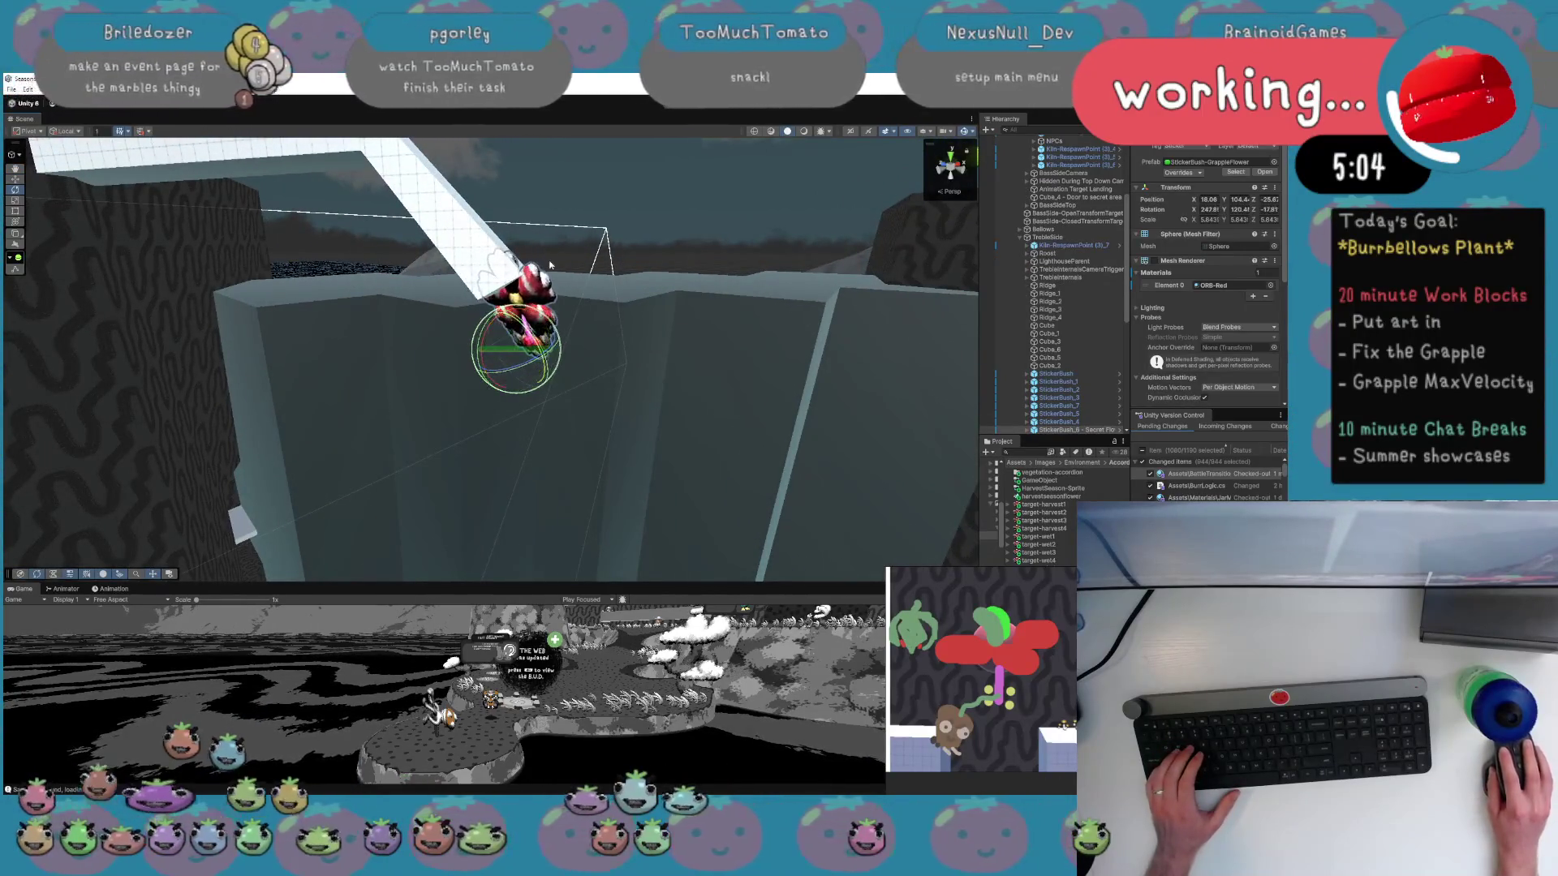
{"action": "left_click_drag", "start_coordinate": [512, 371], "coordinate": [715, 403]}
Orbit the view over the level and start play mode to test it.
{"action": "scroll", "coordinate": [714, 403], "scroll_direction": "down", "scroll_amount": 5}
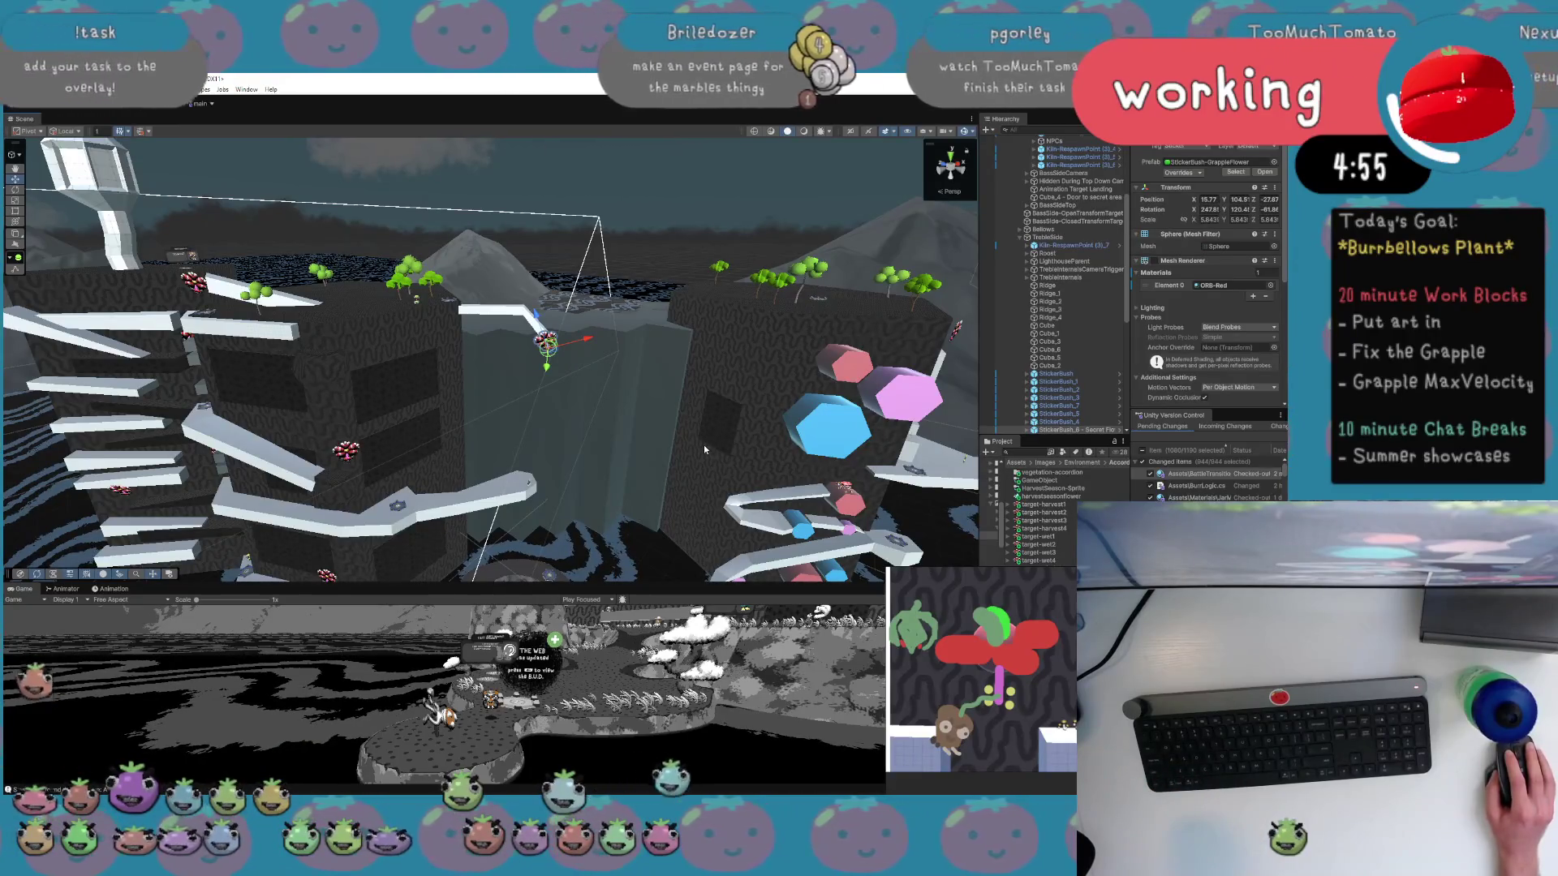
{"action": "left_click_drag", "start_coordinate": [703, 444], "coordinate": [765, 440]}
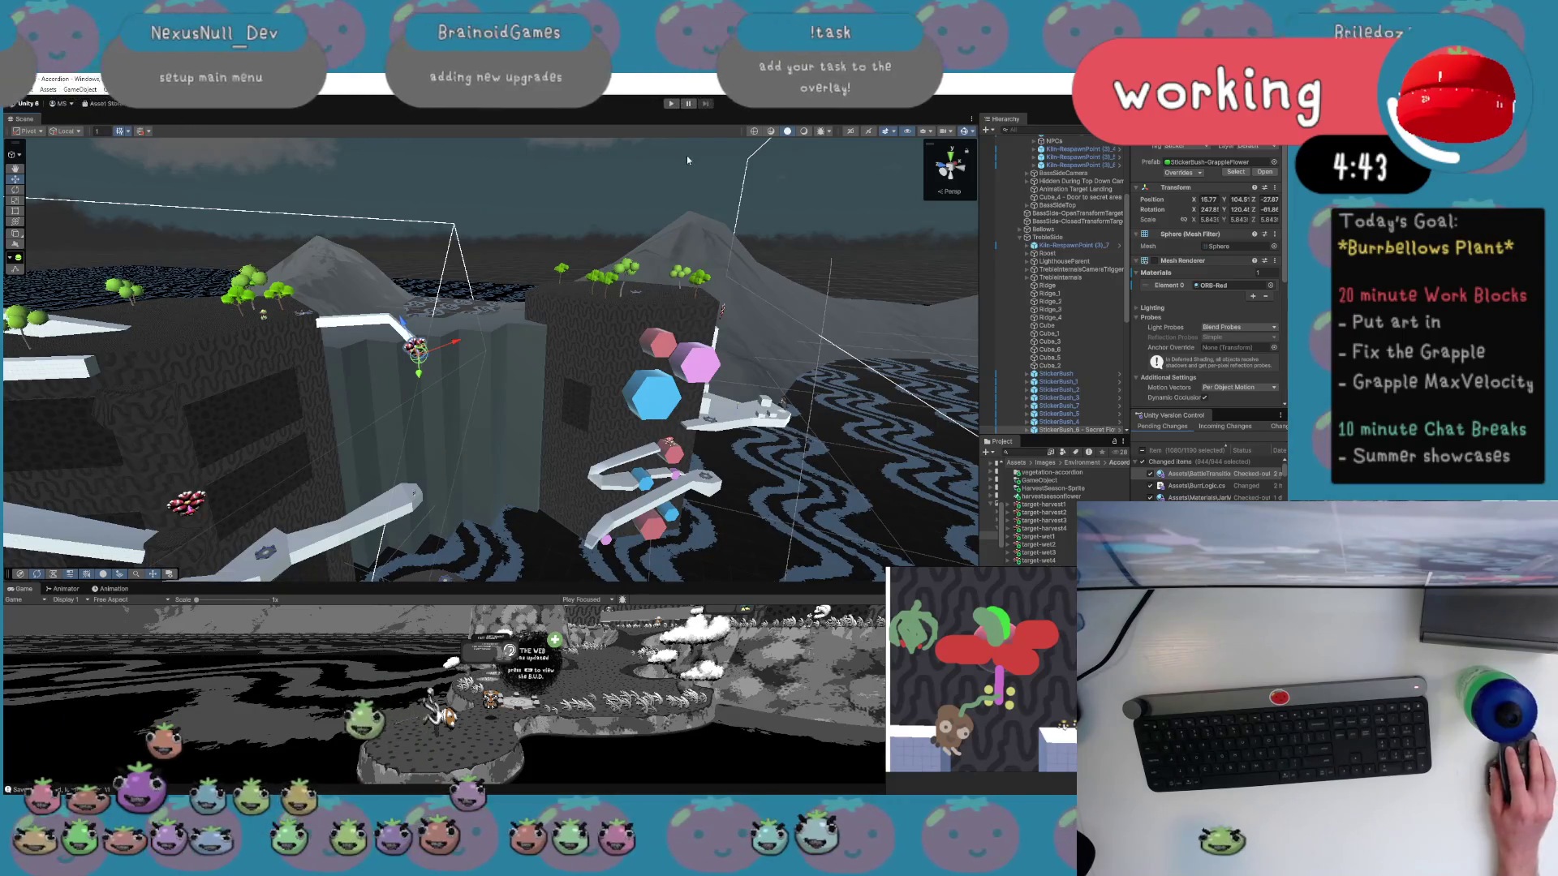
{"action": "left_click", "coordinate": [671, 104]}
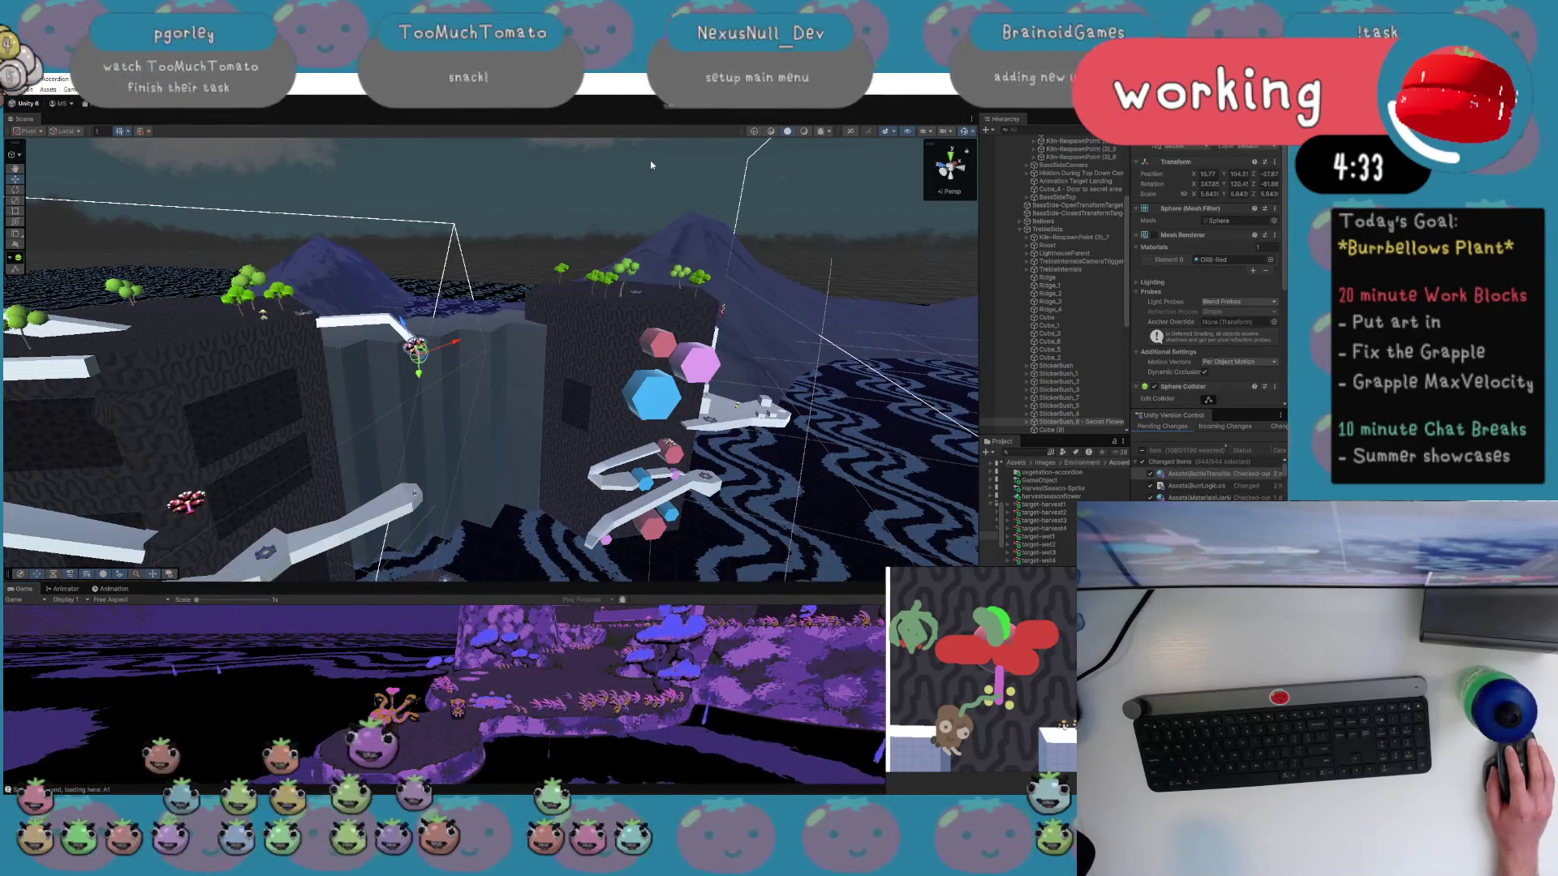
Enlarge the Game view while play-testing and attempt to save the scene with Ctrl+S.
{"action": "mouse_move", "coordinate": [637, 582]}
{"action": "left_mouse_down"}
{"action": "mouse_move", "coordinate": [641, 317]}
{"action": "mouse_move", "coordinate": [645, 333]}
{"action": "left_mouse_up"}
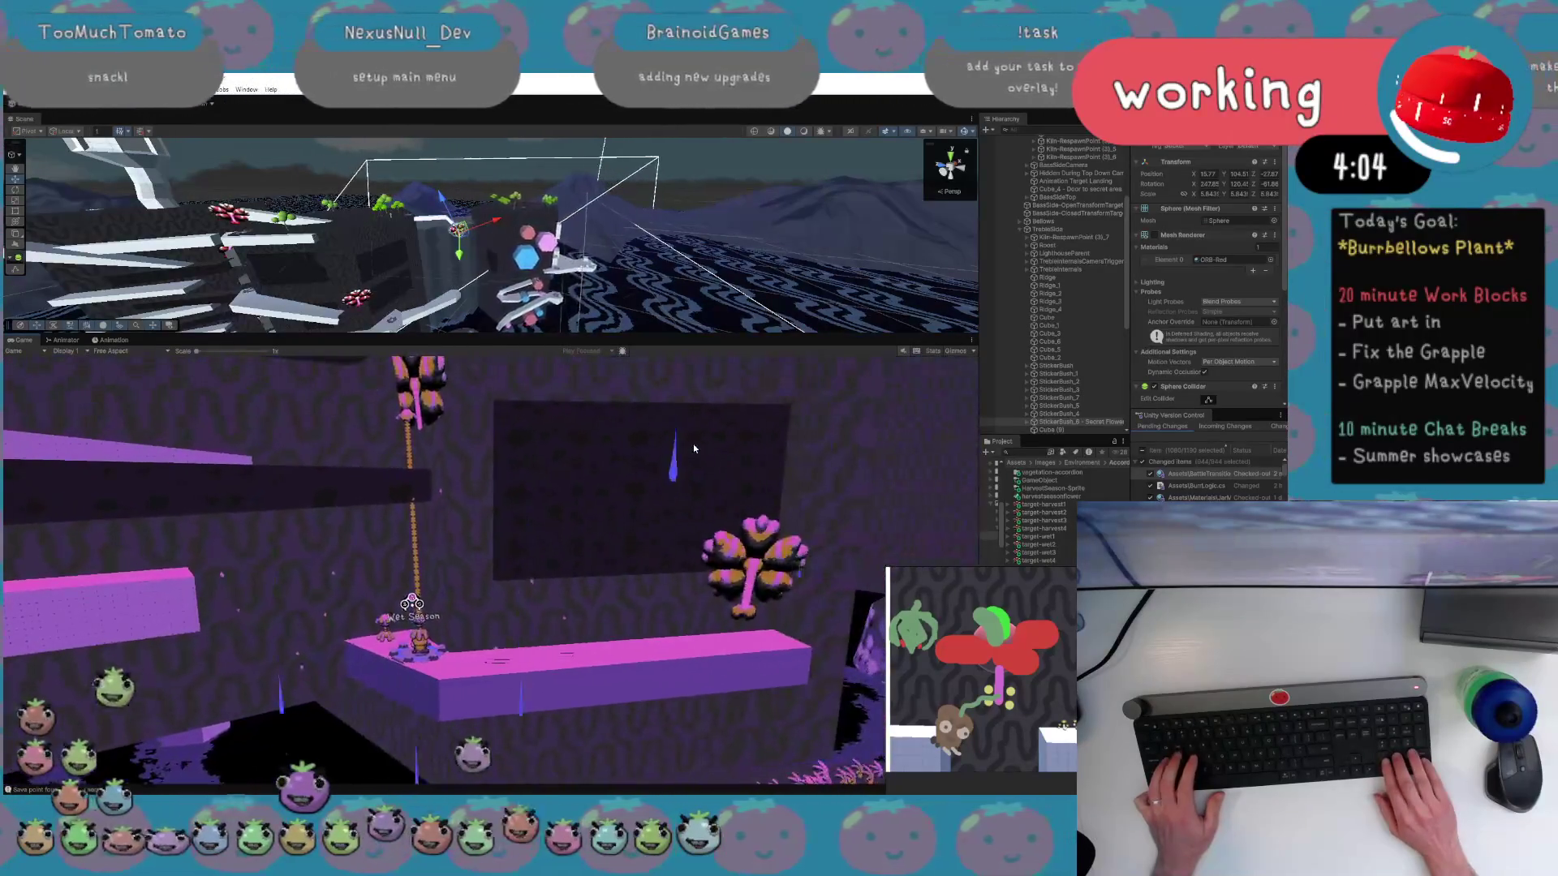
{"action": "key", "text": "ctrl+s"}
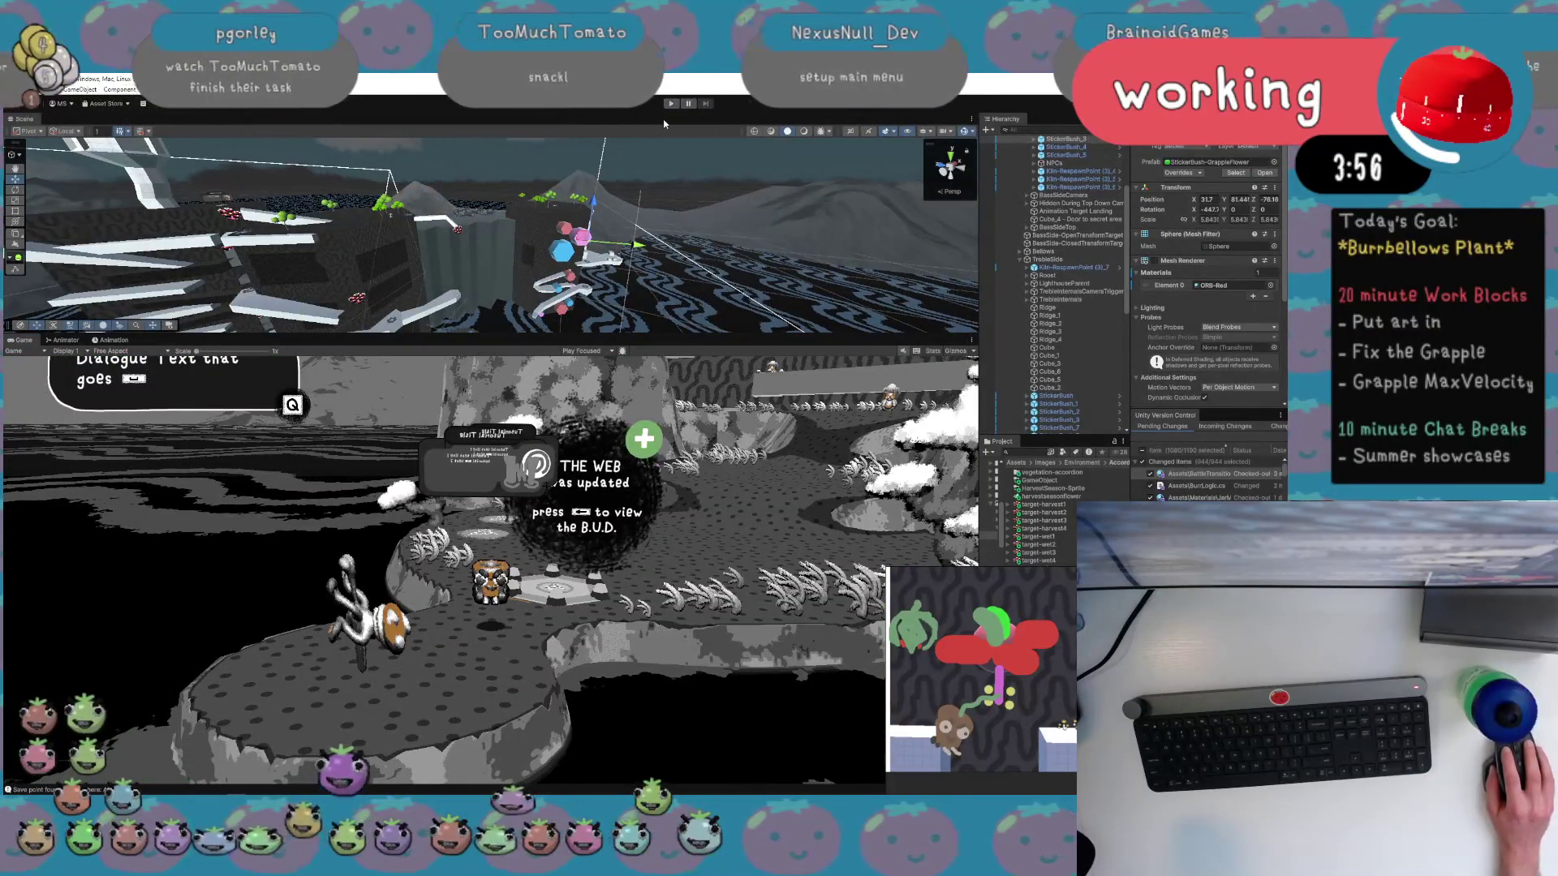
Expand StickerBush_3 to step through its WetSeason and HarvestSeason sprites, then move to StickerBush_5.
{"action": "left_click", "coordinate": [1034, 139]}
{"action": "left_click", "coordinate": [1055, 147]}
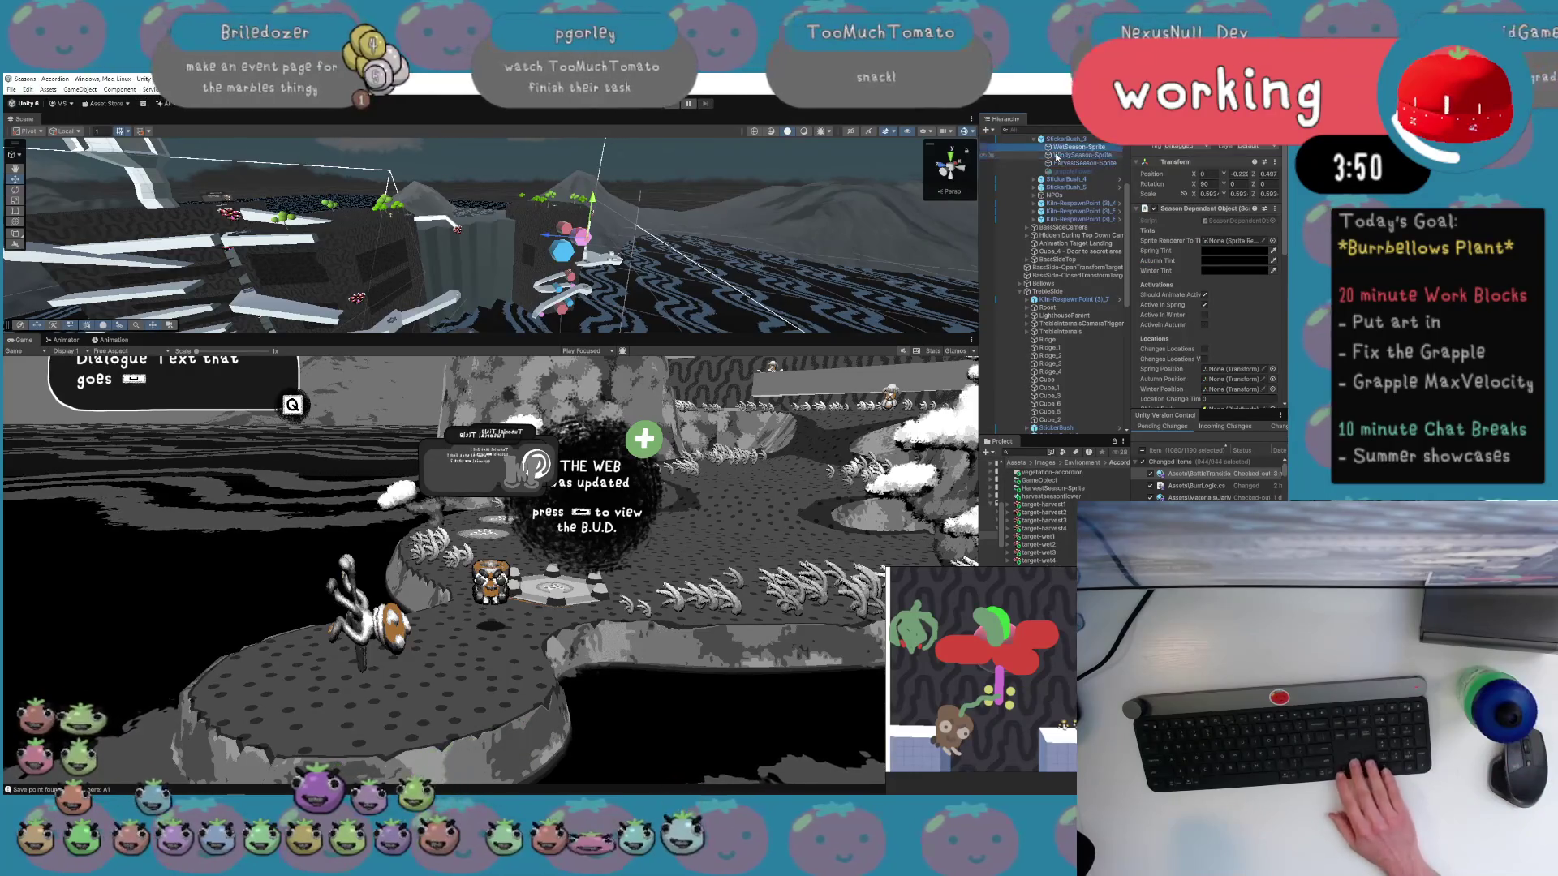
{"action": "key", "text": "Down"}
{"action": "key", "text": "Down"}
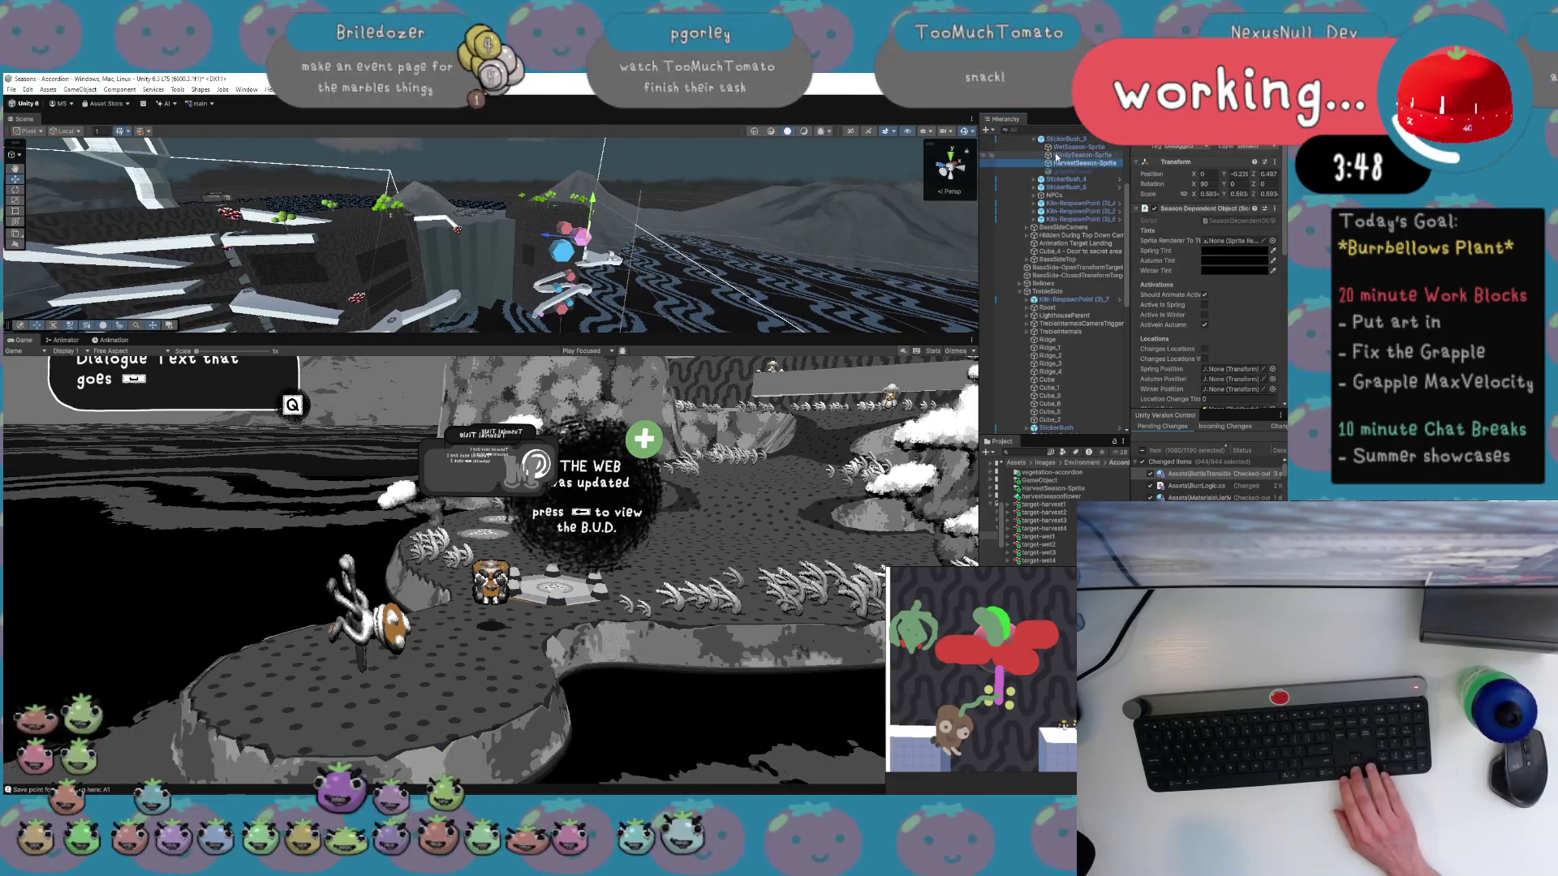
{"action": "key", "text": "Left"}
{"action": "key", "text": "Left"}
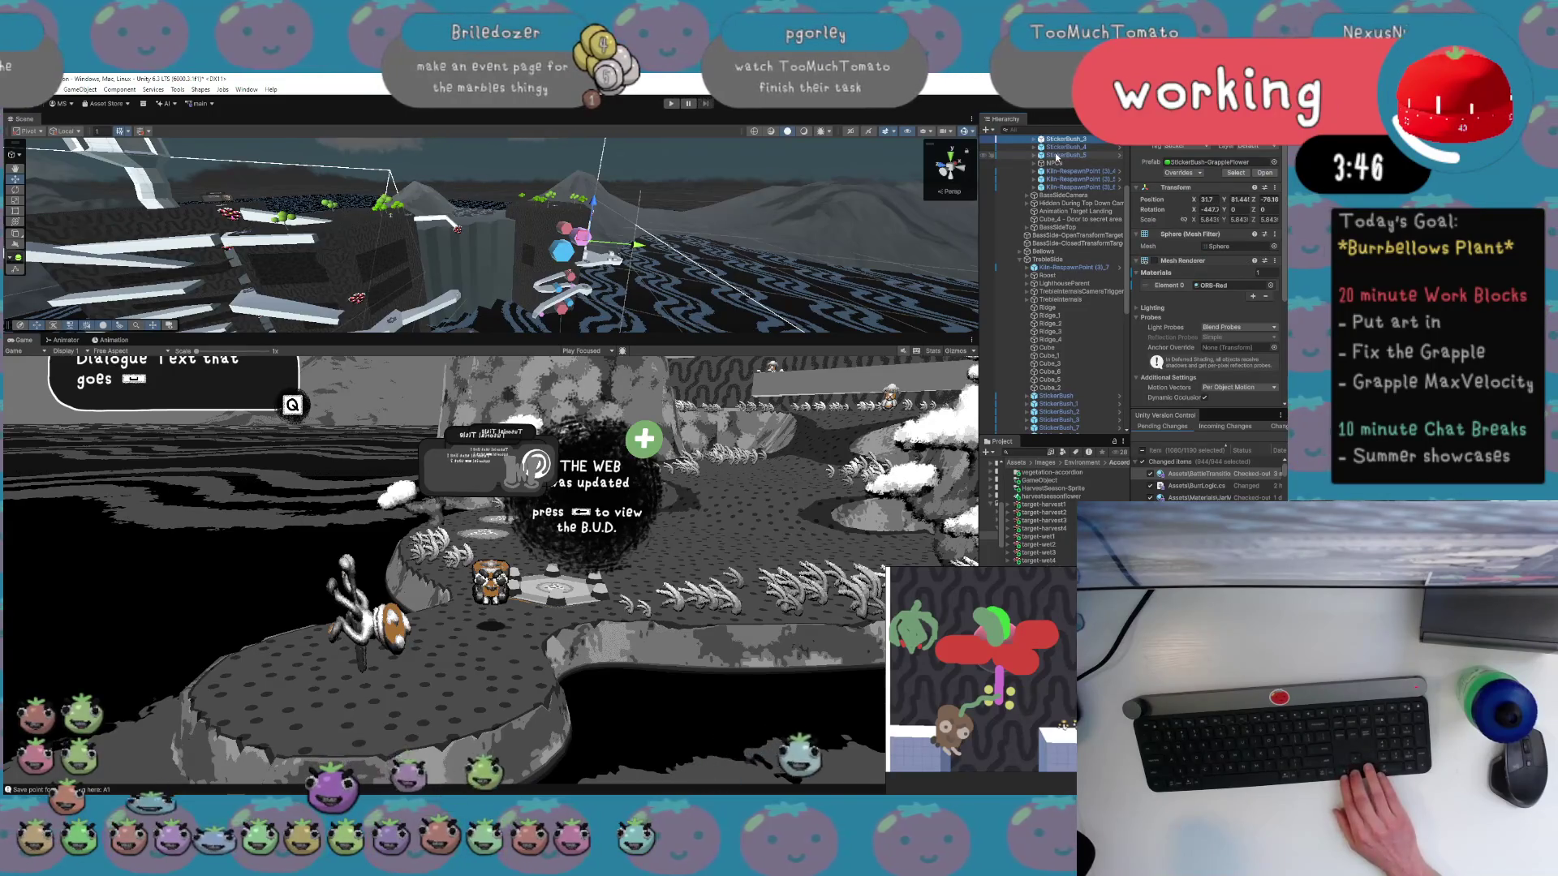
{"action": "key", "text": "Down"}
{"action": "key", "text": "Down"}
{"action": "key", "text": "Right"}
{"action": "key", "text": "Right"}
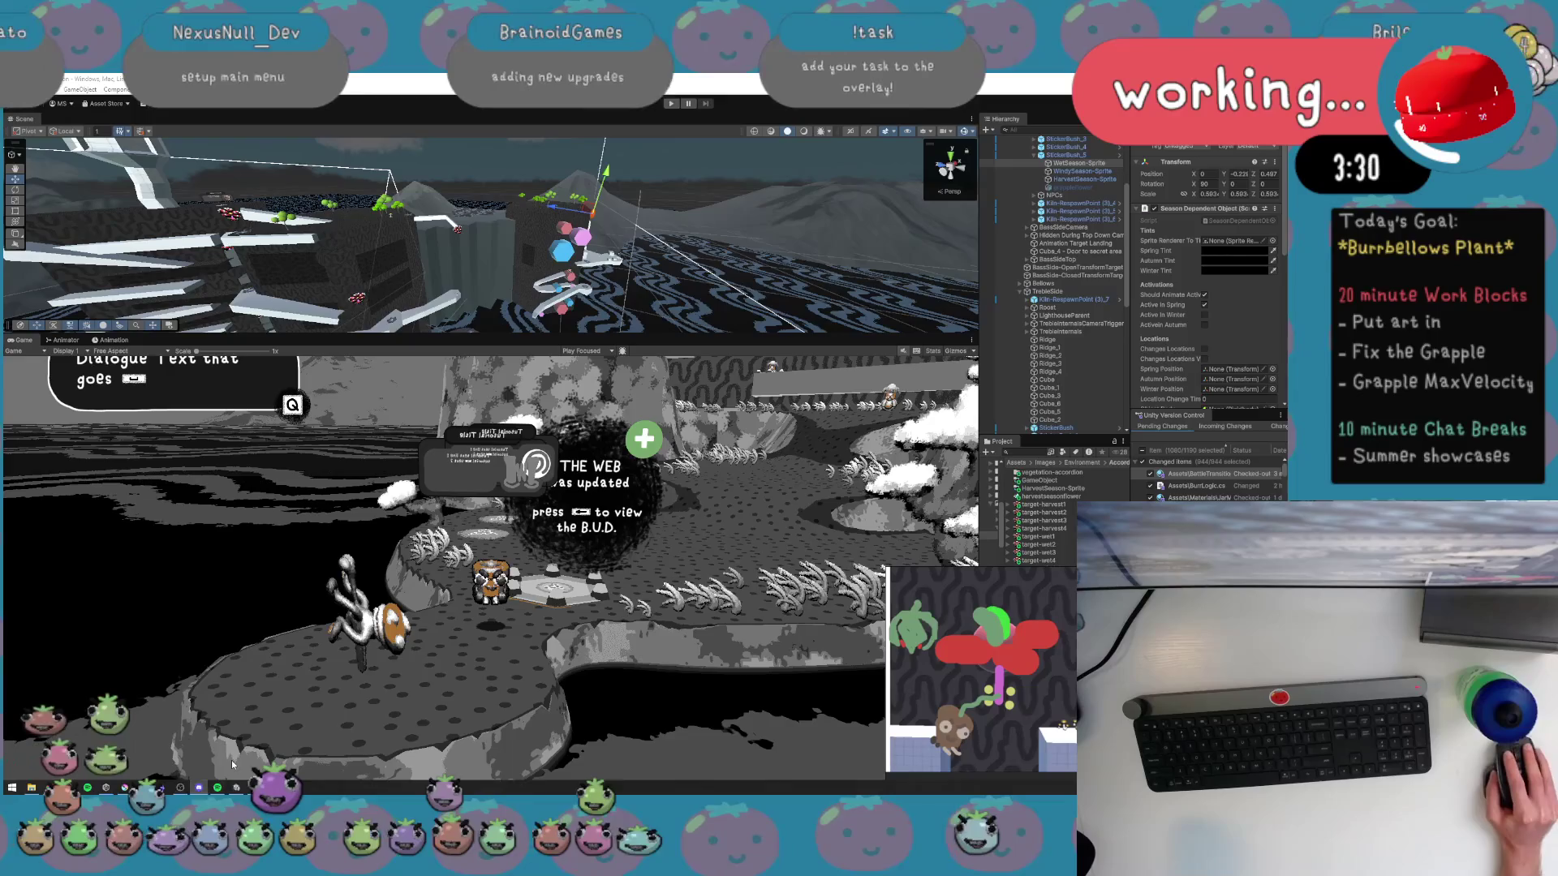
{"action": "mouse_move", "coordinate": [105, 787]}
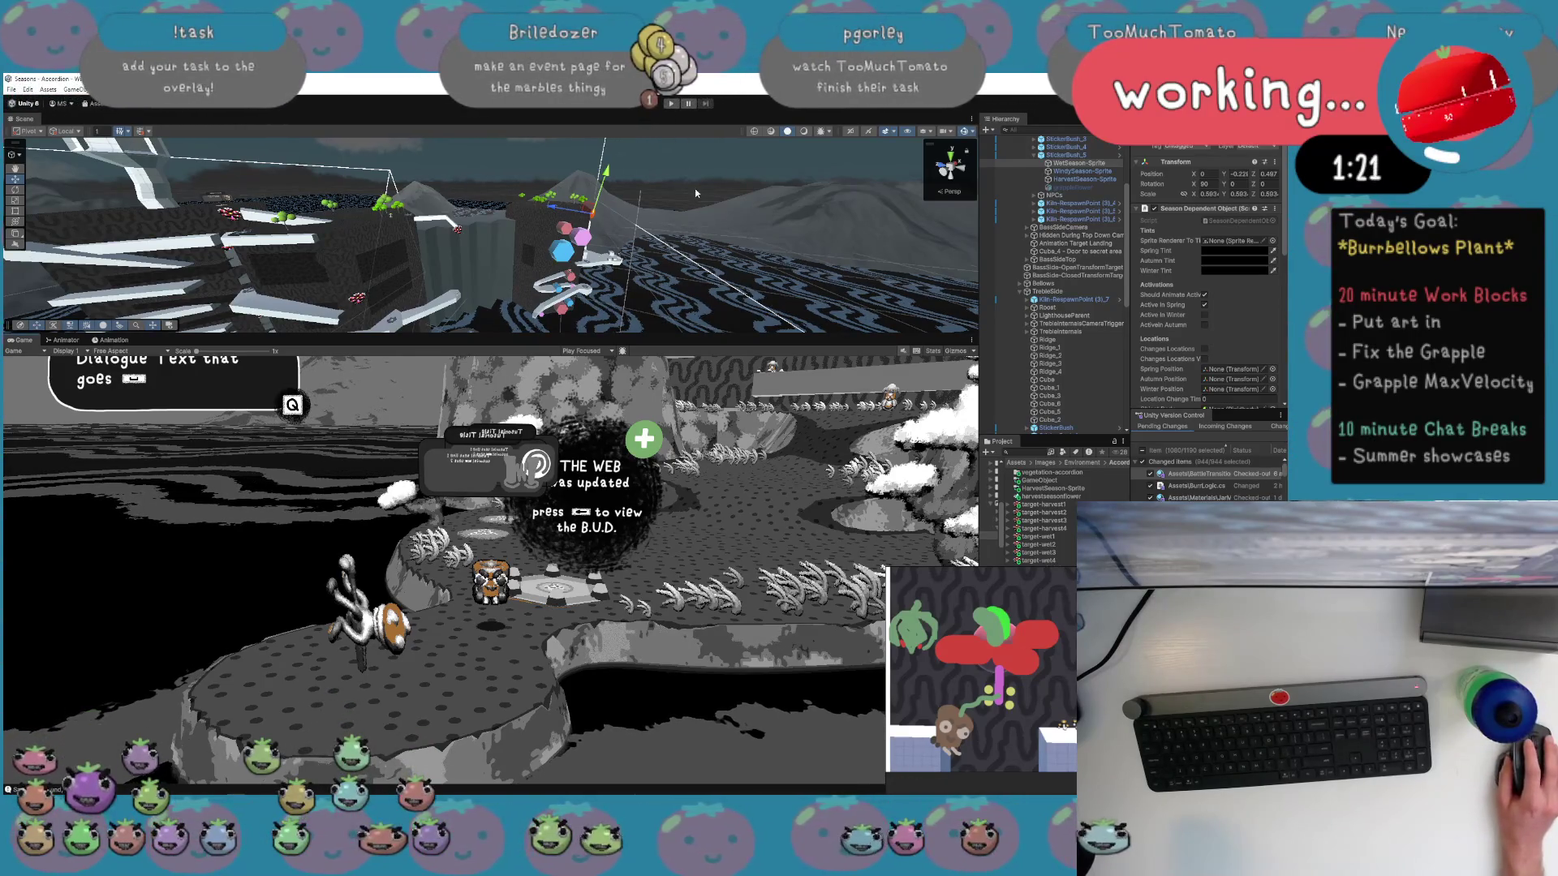
{"action": "mouse_move", "coordinate": [562, 791]}
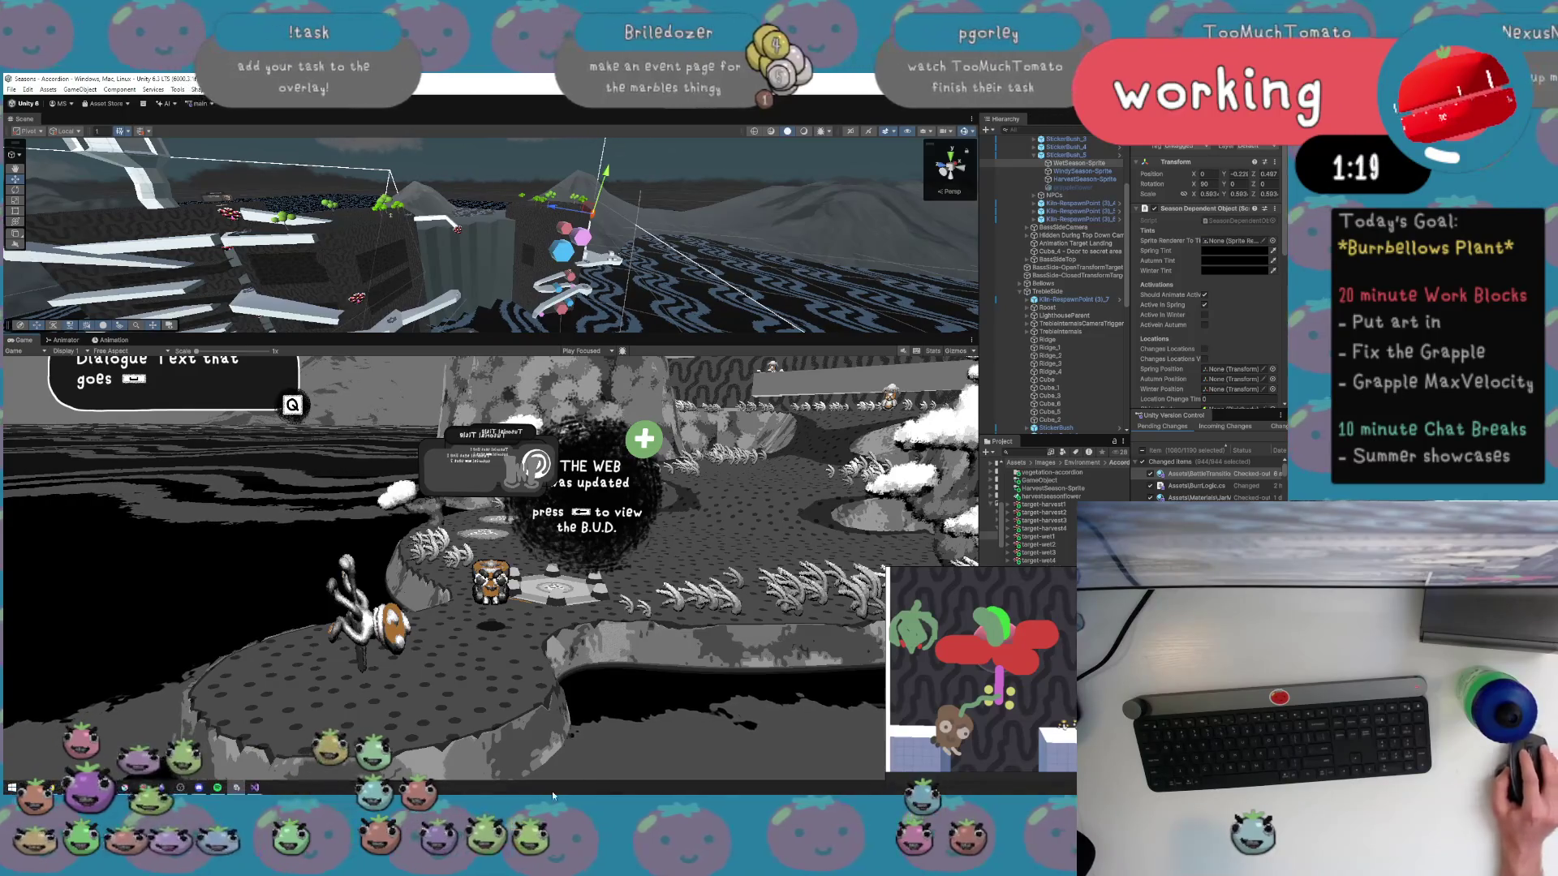
{"action": "left_click", "coordinate": [982, 379]}
{"action": "left_click_drag", "start_coordinate": [982, 379], "coordinate": [565, 379]}
{"action": "right_click", "coordinate": [1097, 411]}
{"action": "key", "text": "alt+Tab"}
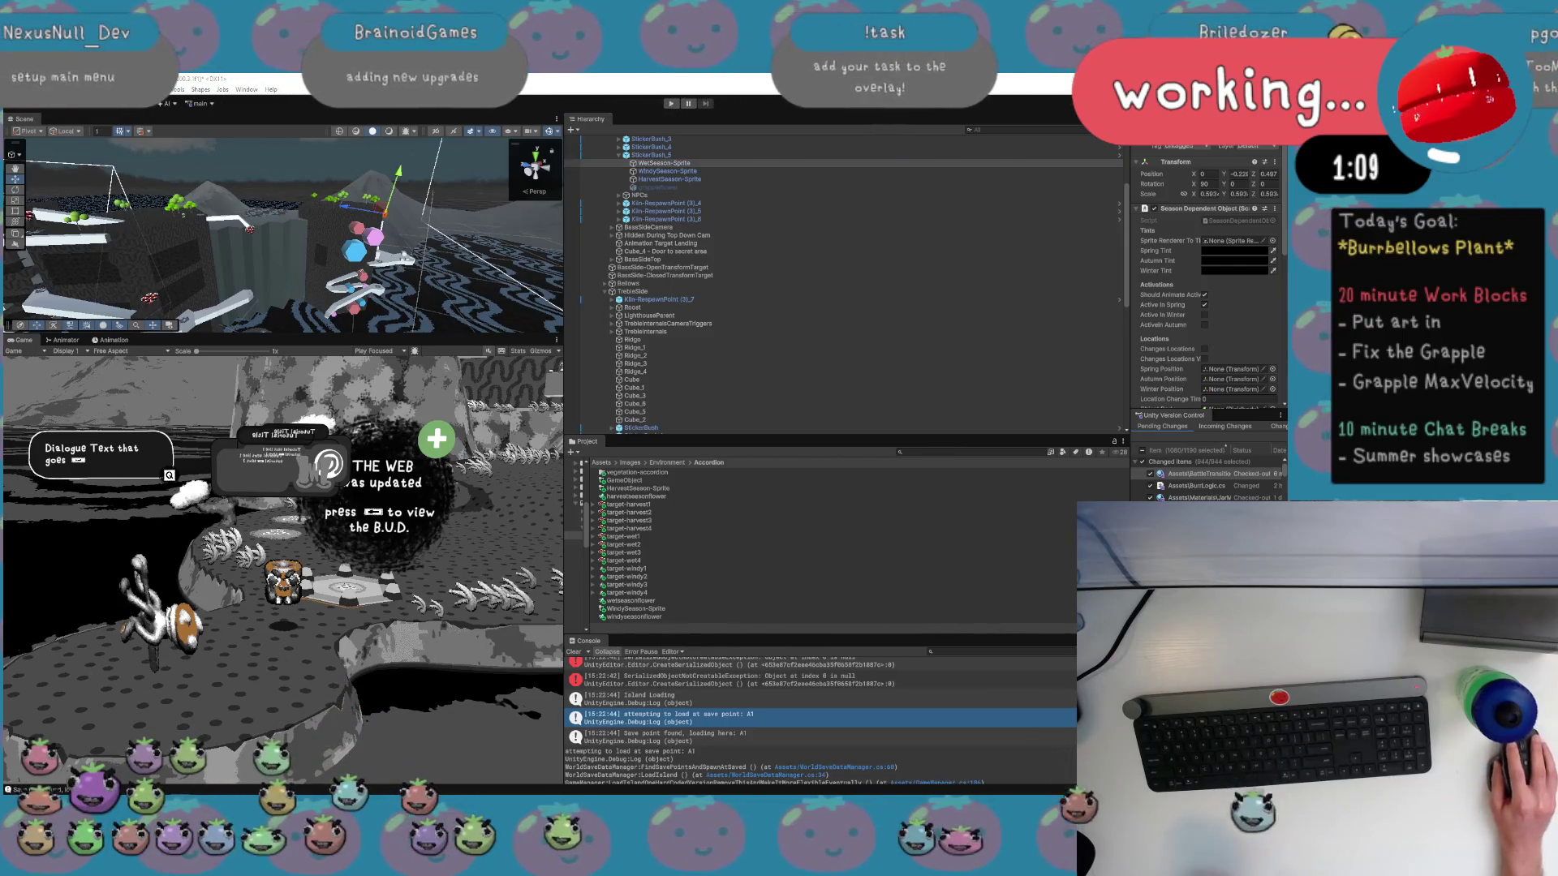
{"action": "key", "text": "alt+Tab"}
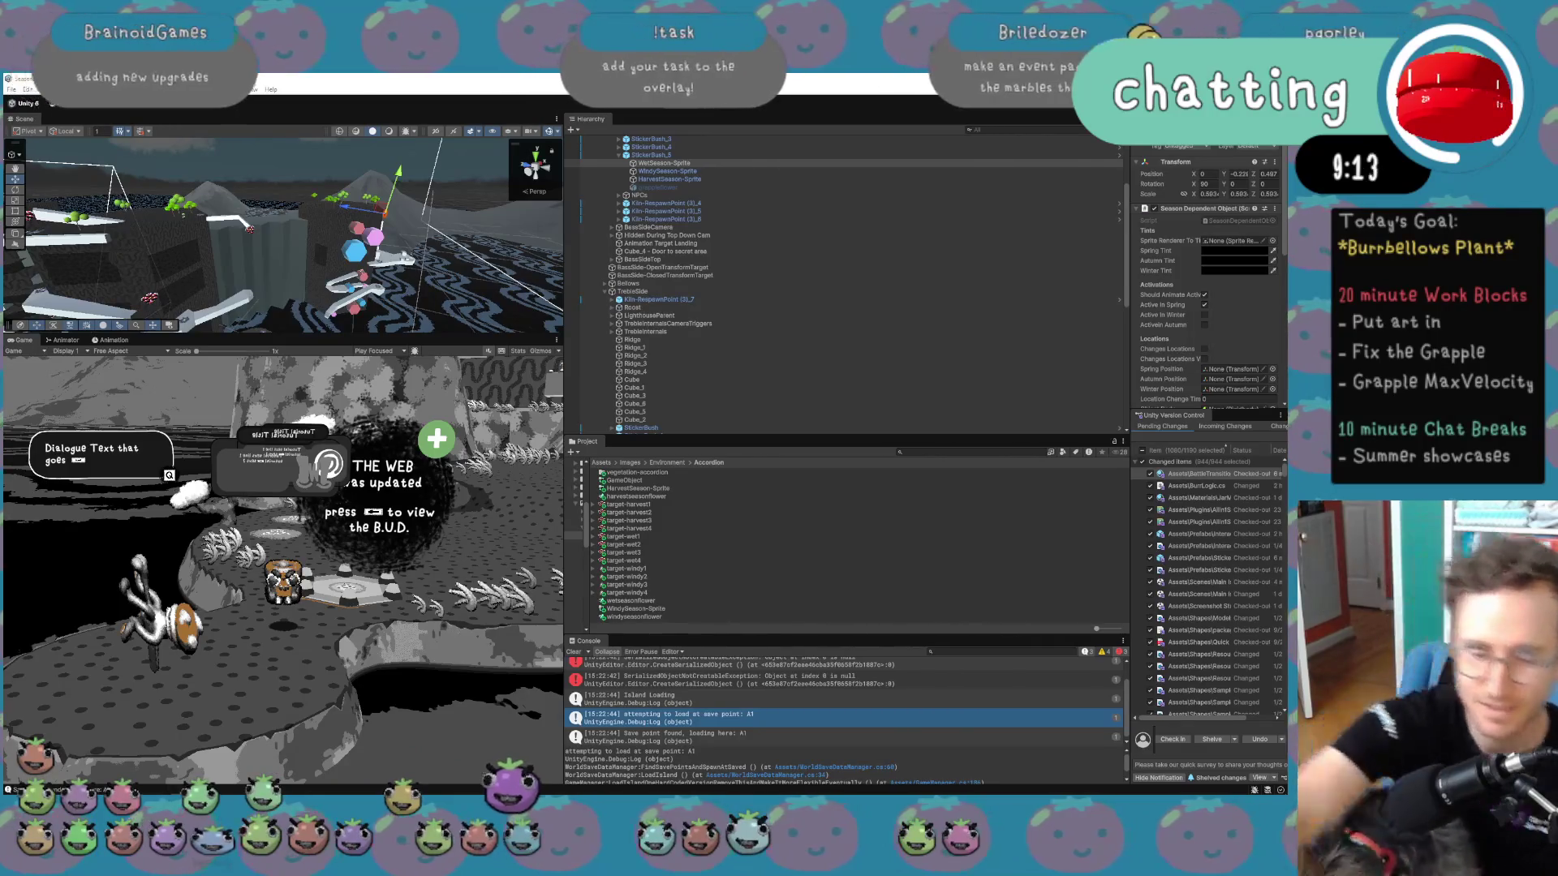
{"action": "key", "text": "XF86AudioLowerVolume"}
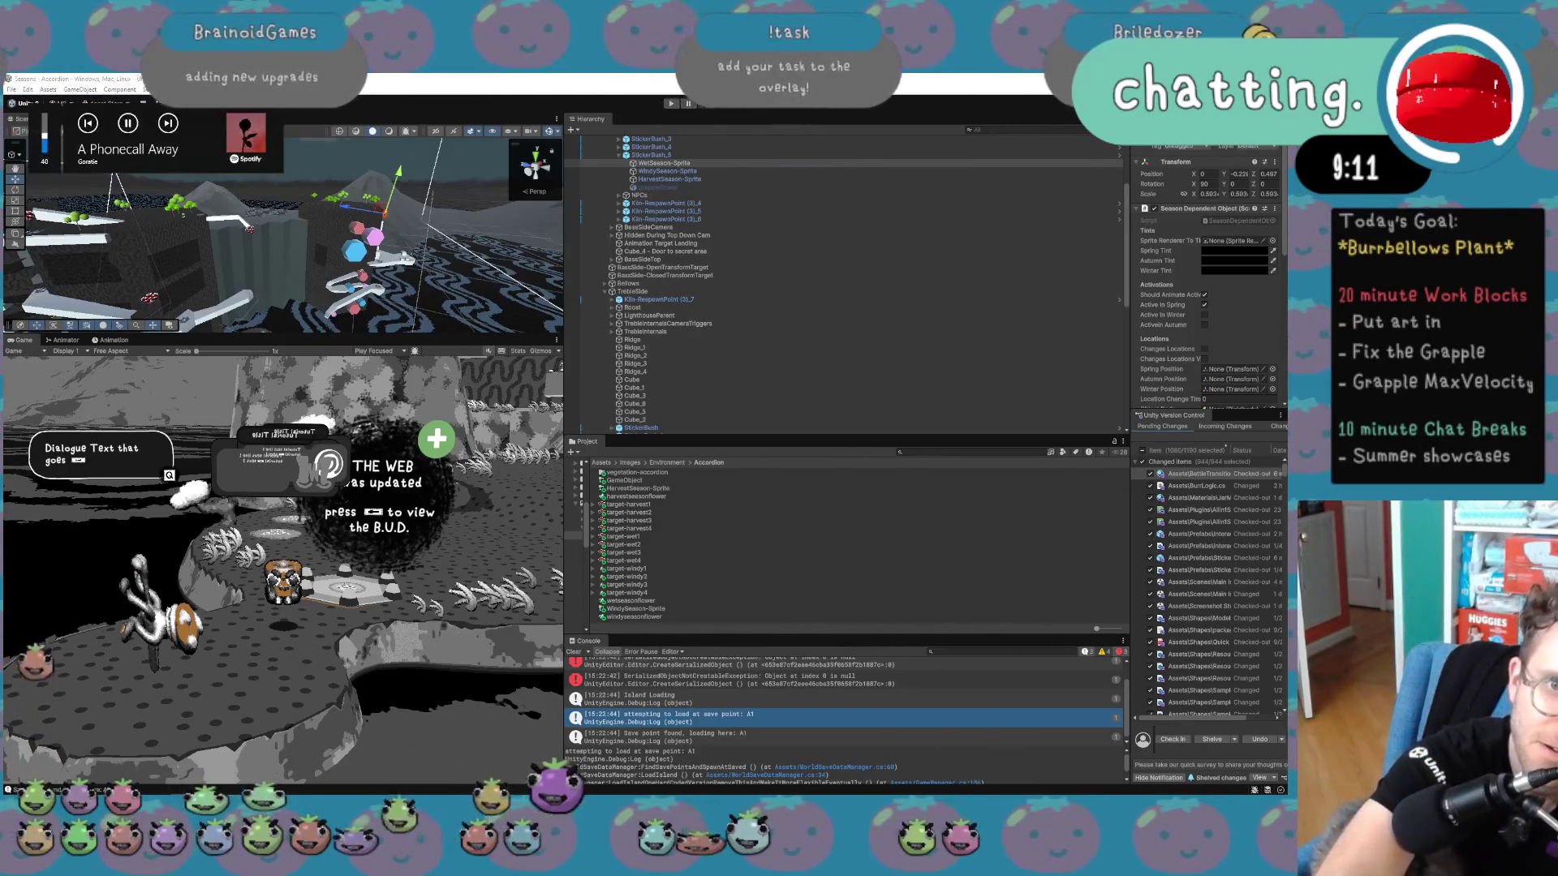
{"action": "key", "text": "XF86AudioLowerVolume"}
{"action": "key", "text": "XF86AudioLowerVolume"}
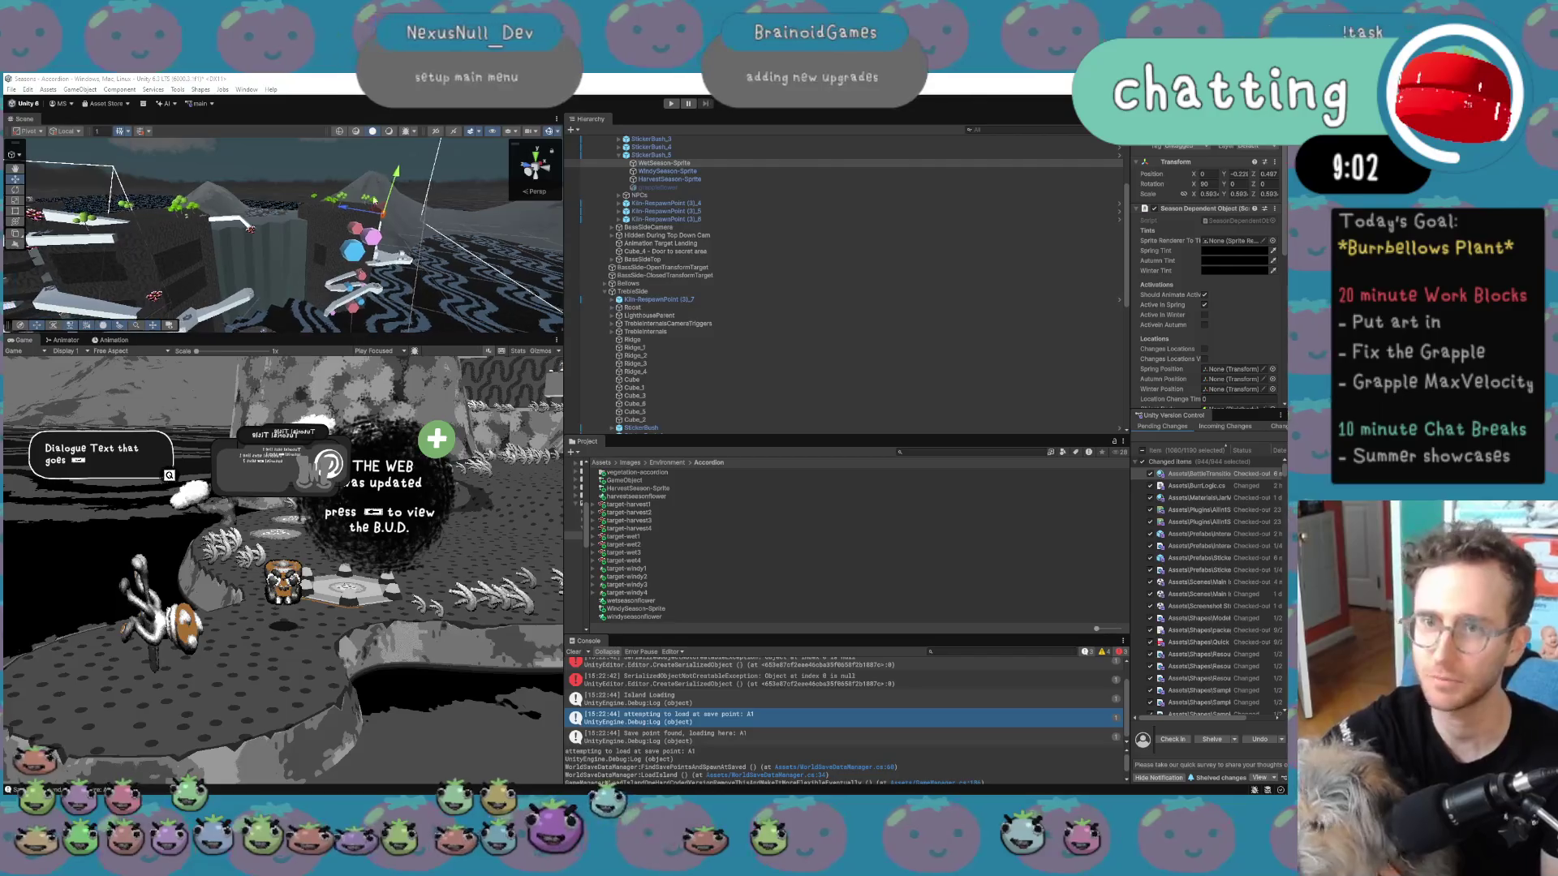
{"action": "key", "text": "f"}
{"action": "scroll", "coordinate": [283, 236], "scroll_direction": "down", "scroll_amount": 3}
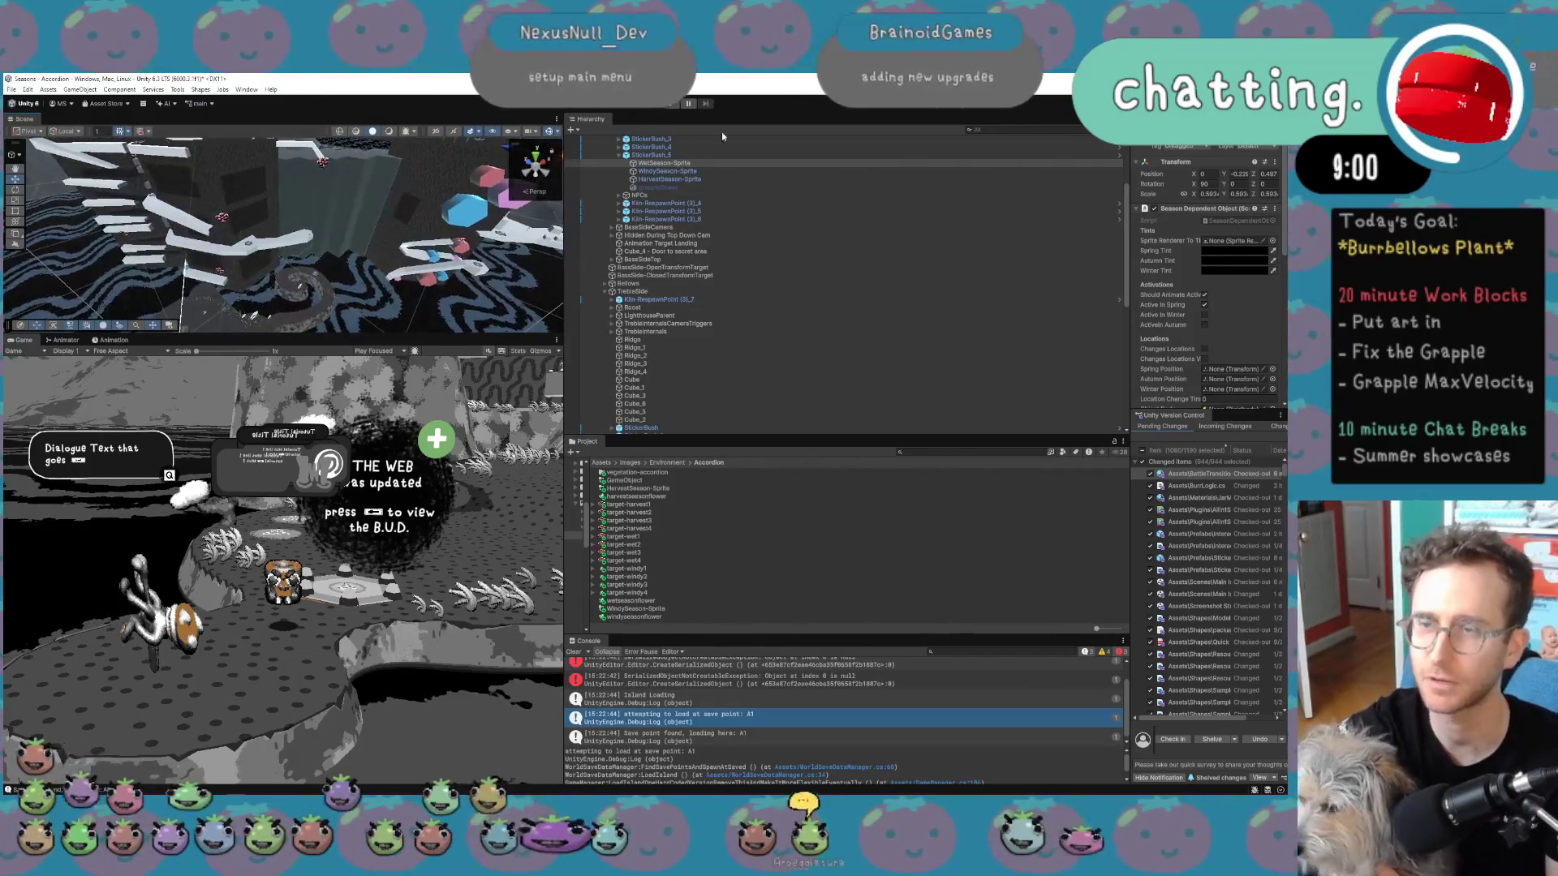
{"action": "key", "text": "shift+space"}
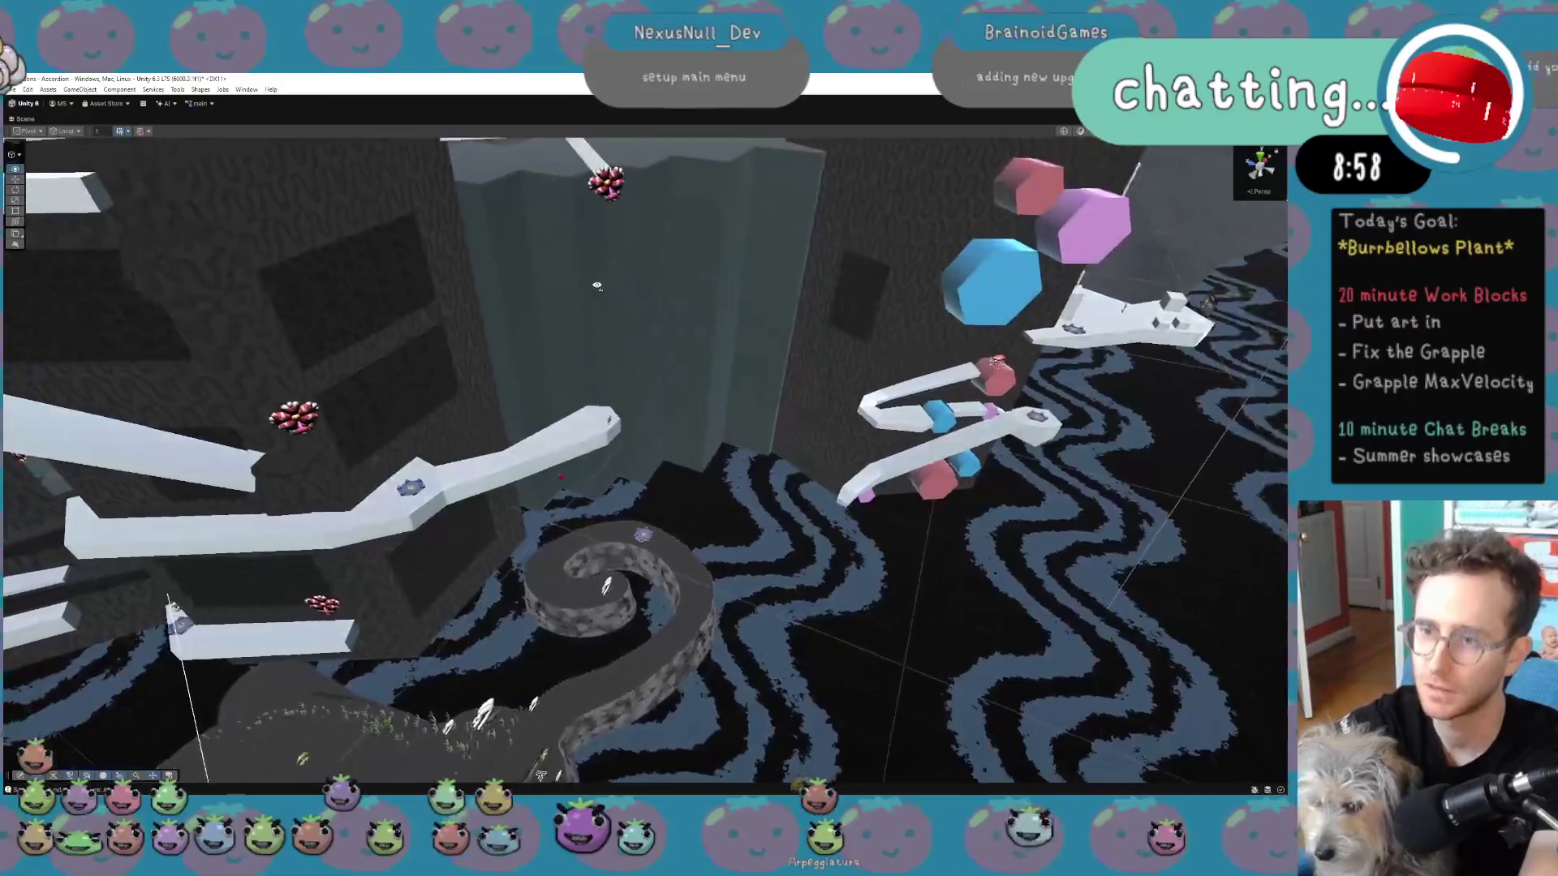
{"action": "scroll", "coordinate": [596, 285], "scroll_direction": "down", "scroll_amount": 5}
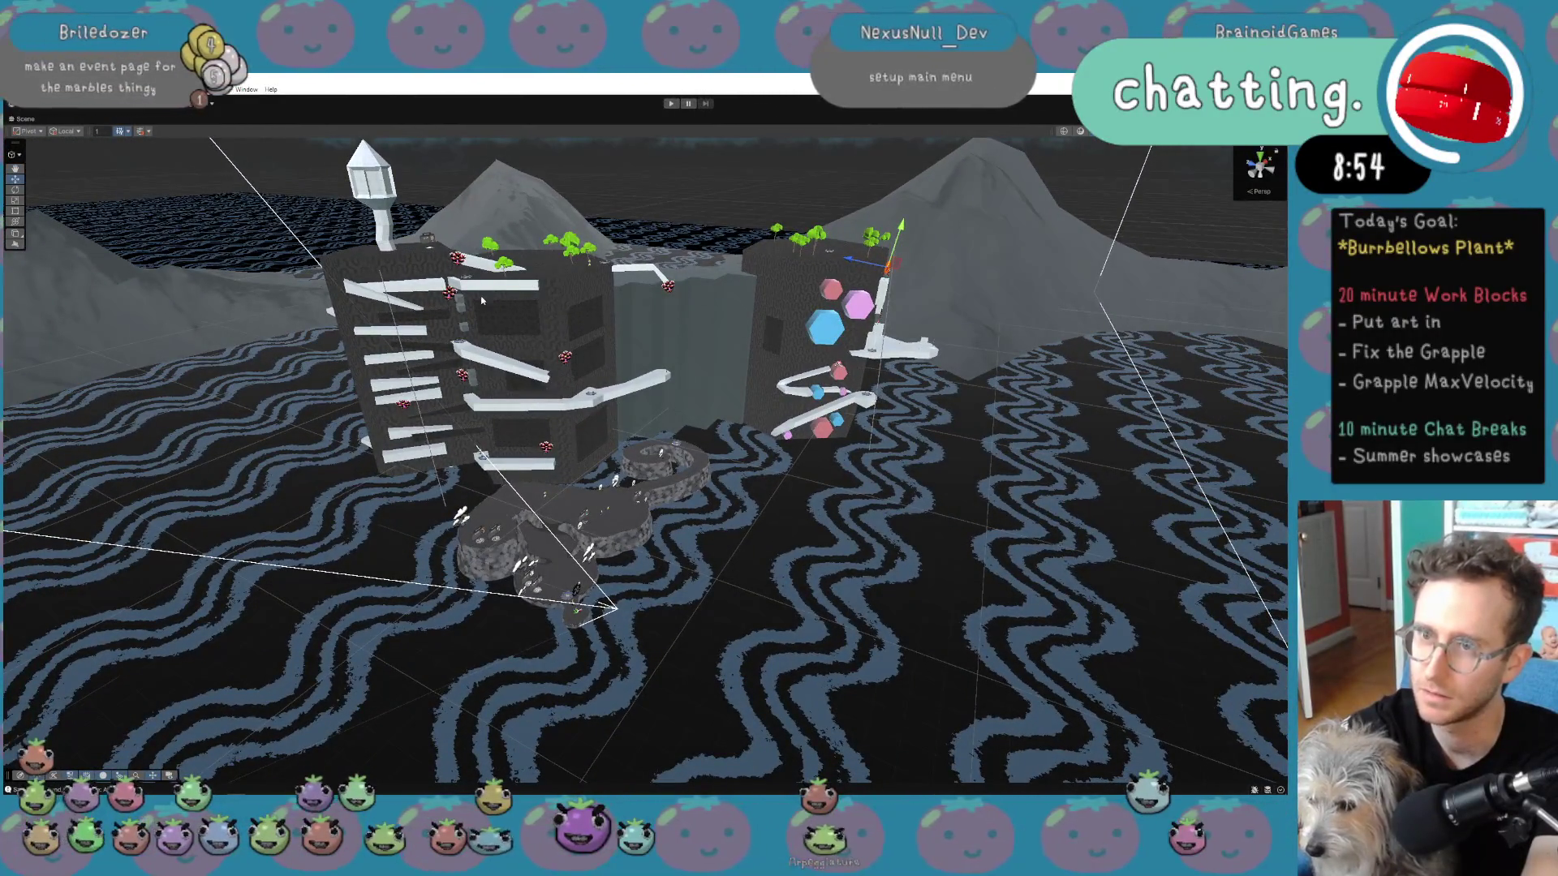
{"action": "scroll", "coordinate": [488, 470], "scroll_direction": "up", "scroll_amount": 5}
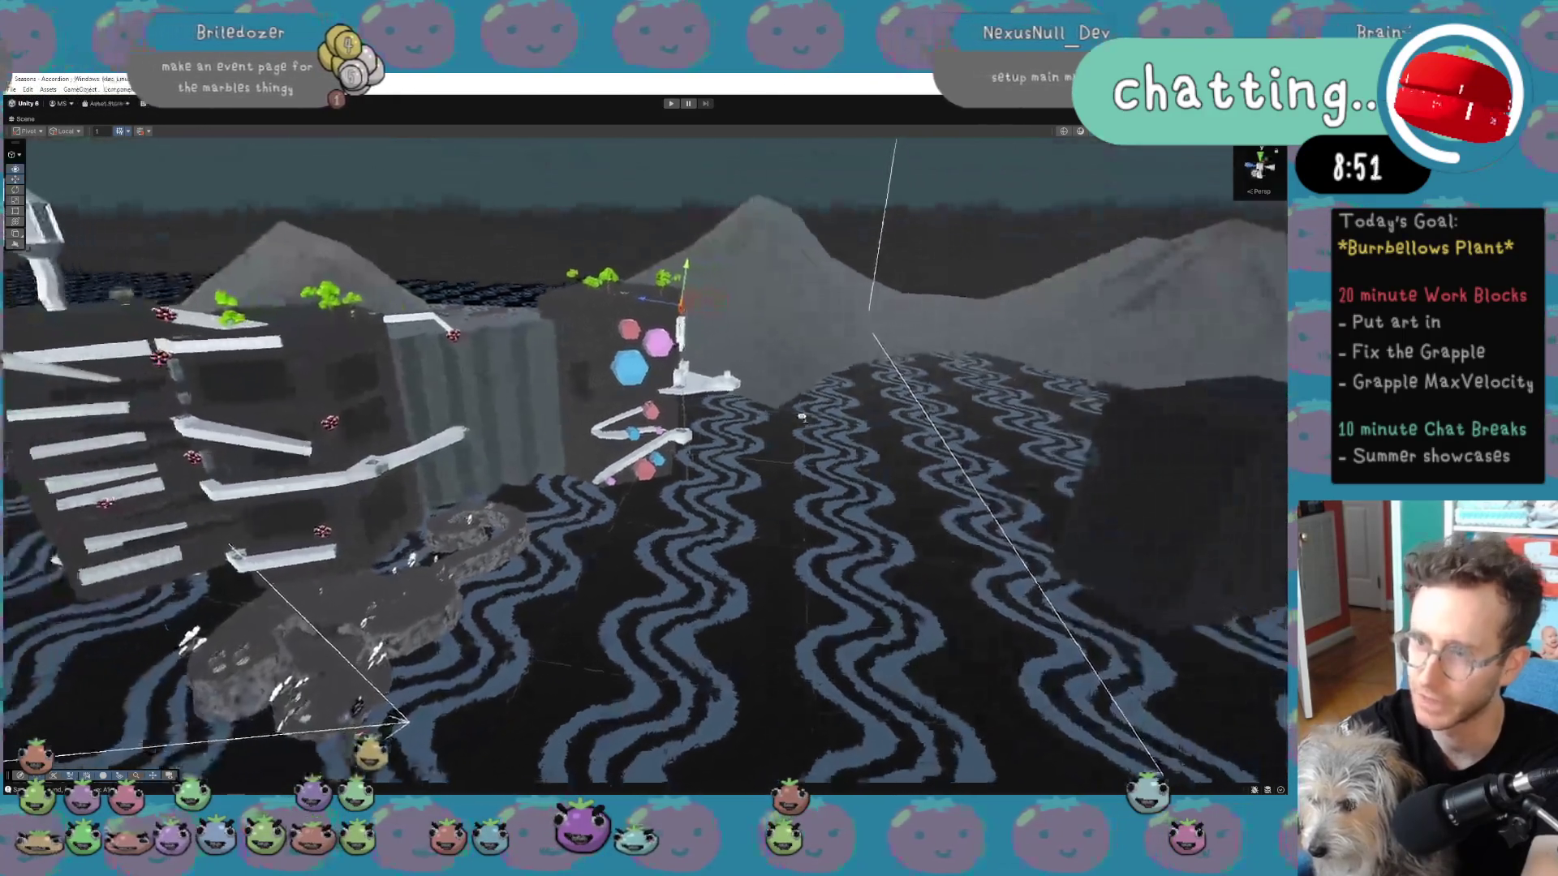
{"action": "mouse_move", "coordinate": [801, 417]}
{"action": "left_mouse_down"}
{"action": "mouse_move", "coordinate": [890, 445]}
{"action": "mouse_move", "coordinate": [652, 401]}
{"action": "mouse_move", "coordinate": [720, 398]}
{"action": "left_mouse_up"}
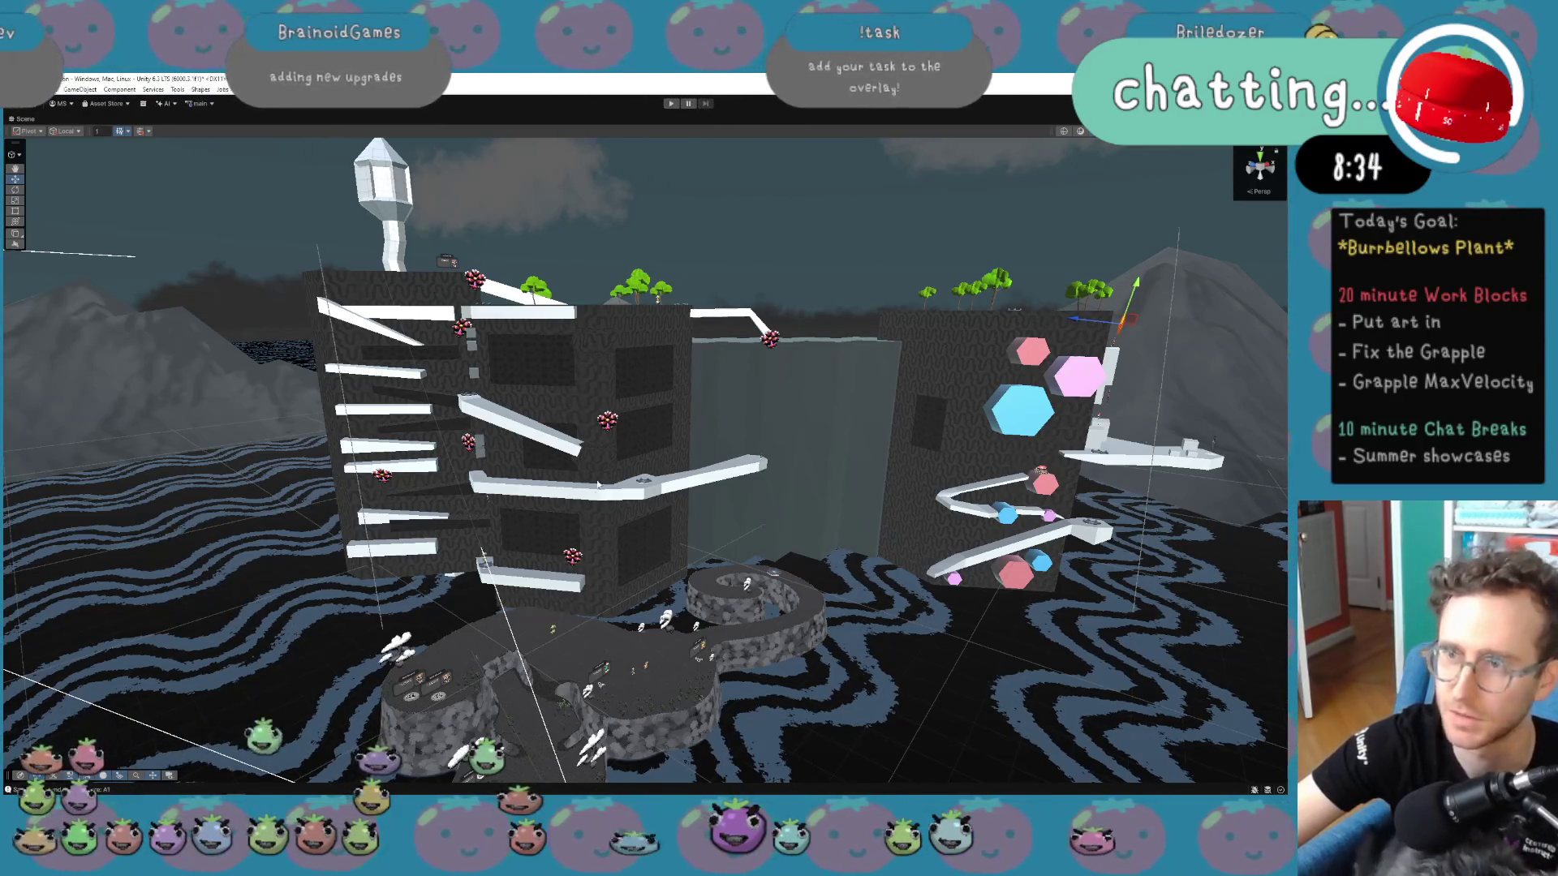
{"action": "left_click_drag", "start_coordinate": [637, 374], "coordinate": [635, 381]}
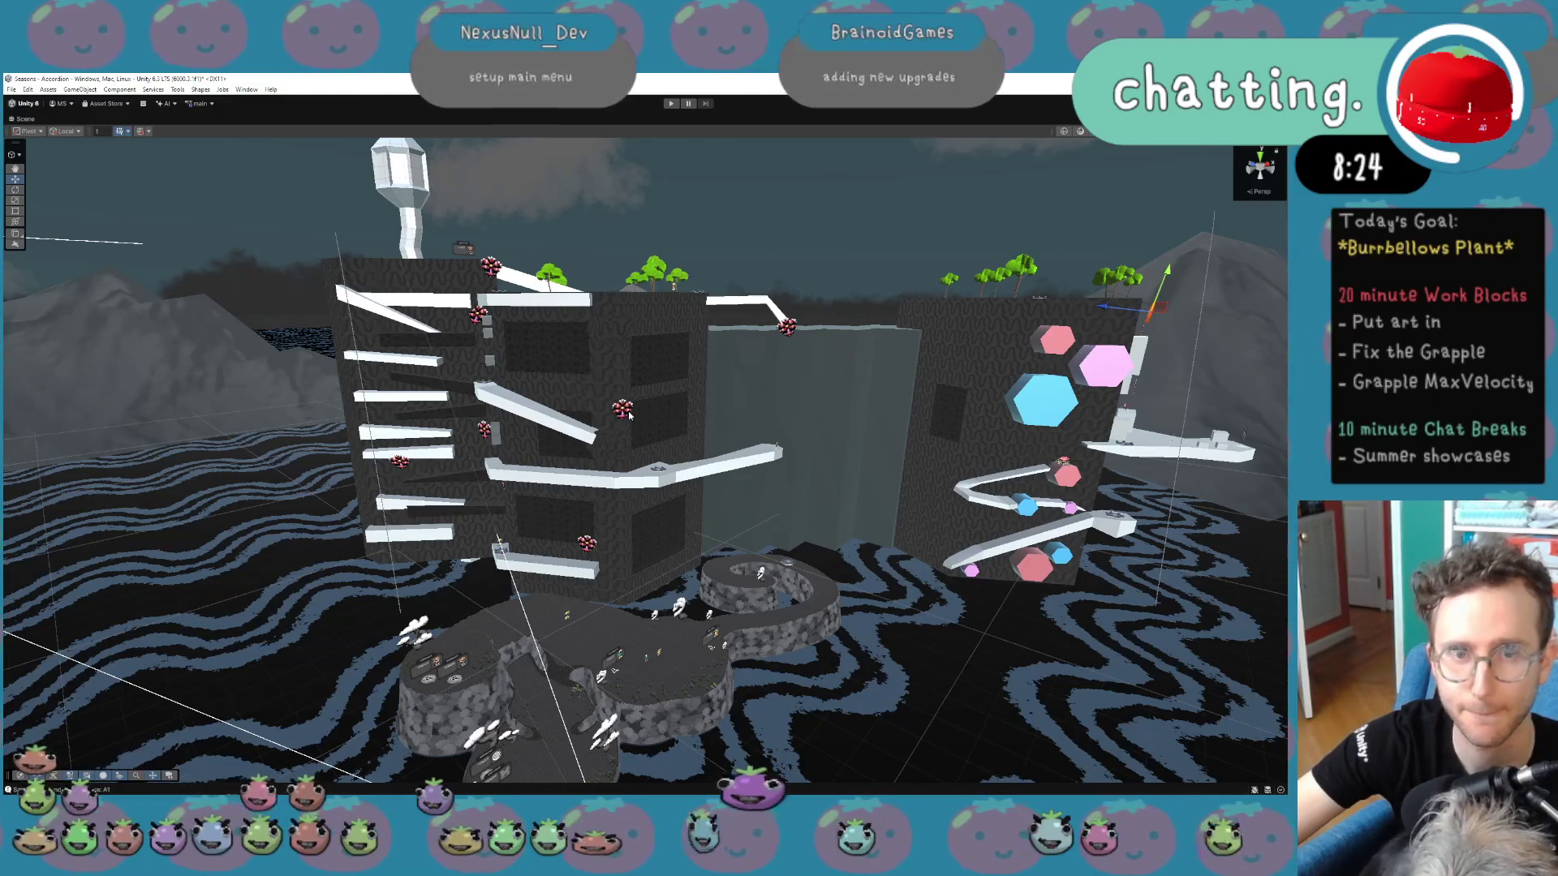
{"action": "left_click_drag", "start_coordinate": [629, 415], "coordinate": [988, 621]}
{"action": "scroll", "coordinate": [657, 492], "scroll_direction": "down", "scroll_amount": 5}
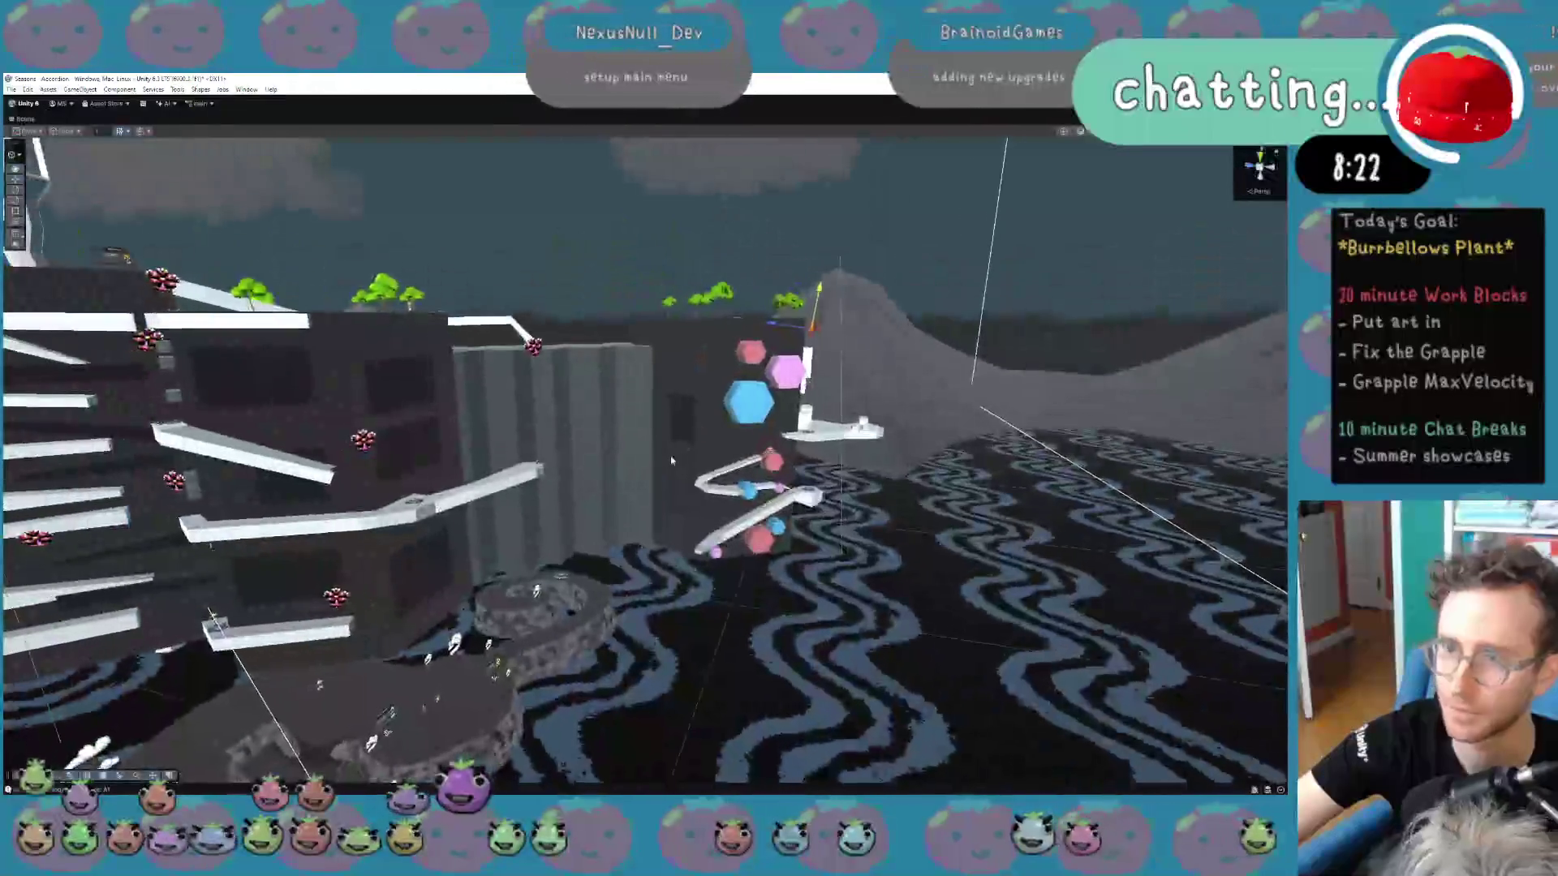
{"action": "scroll", "coordinate": [657, 491], "scroll_direction": "up", "scroll_amount": 5}
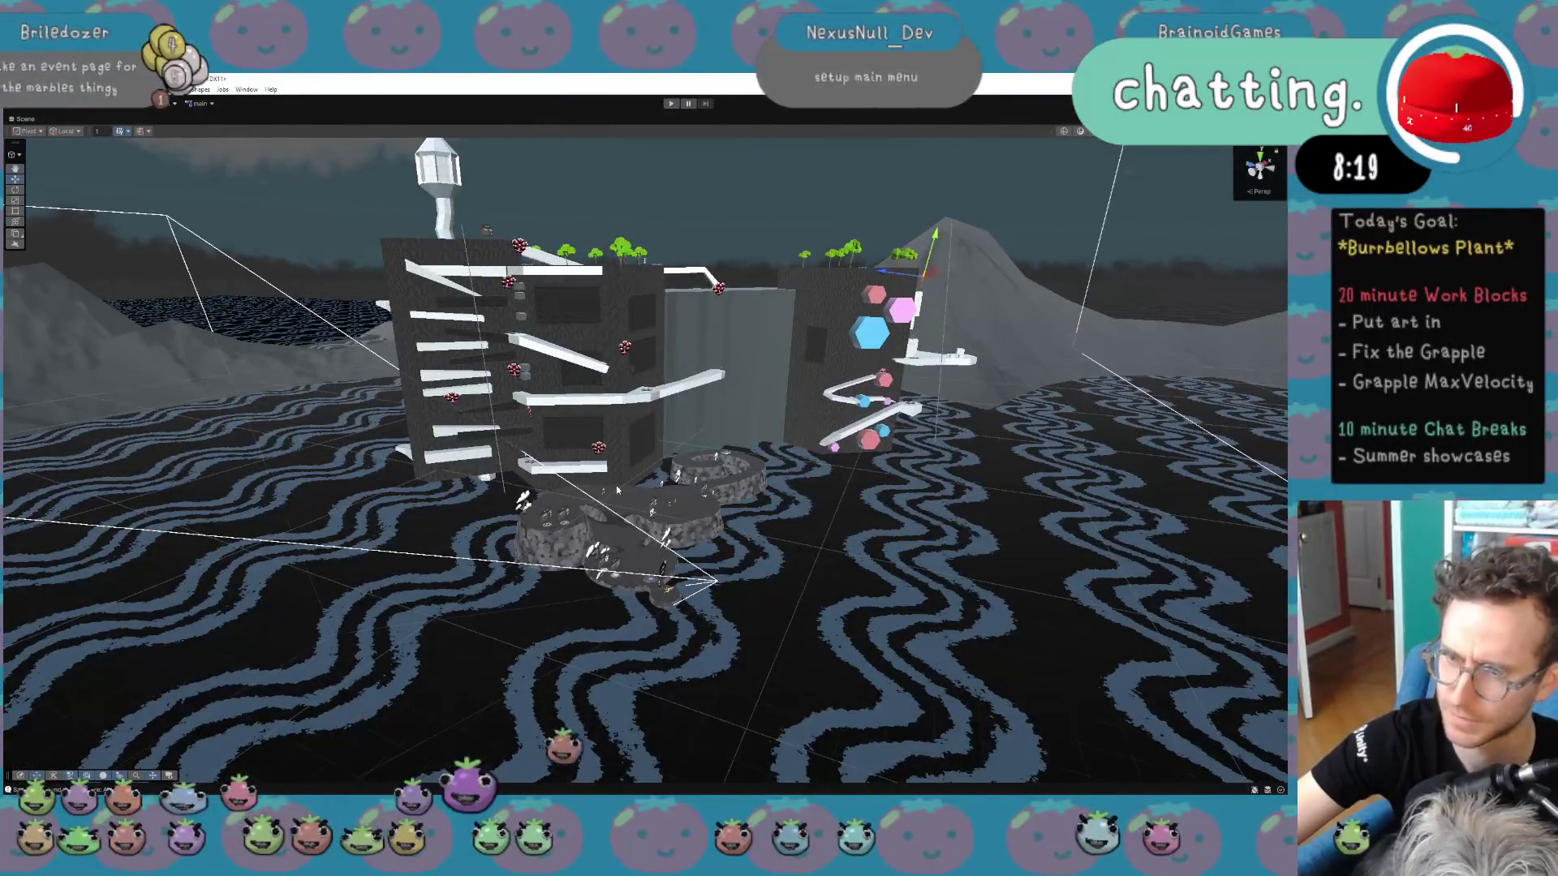
{"action": "scroll", "coordinate": [632, 469], "scroll_direction": "up", "scroll_amount": 3}
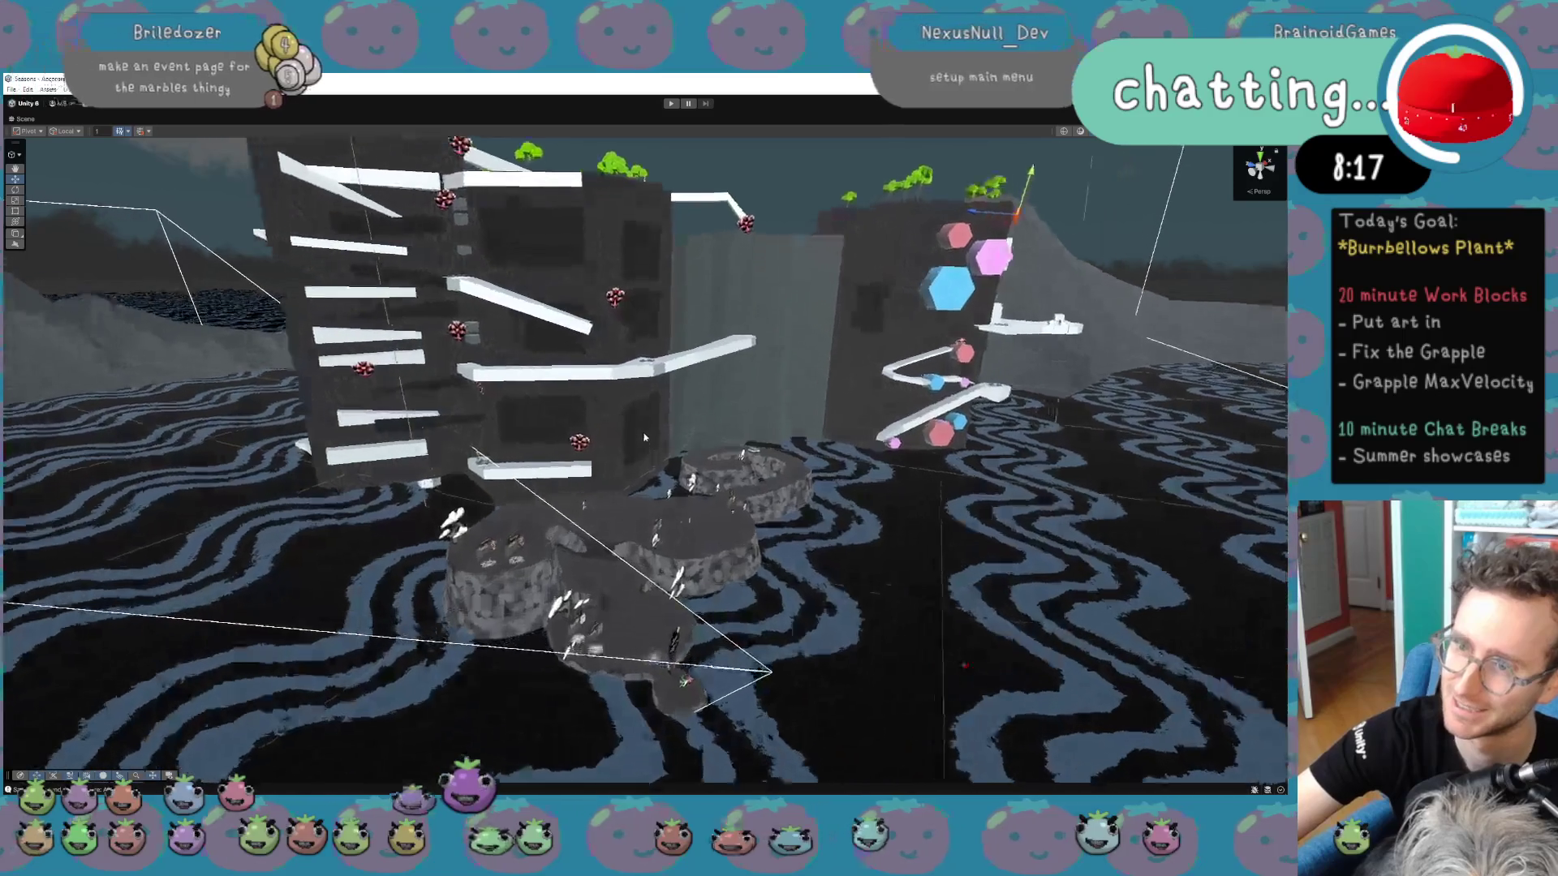
{"action": "scroll", "coordinate": [633, 315], "scroll_direction": "up", "scroll_amount": 3}
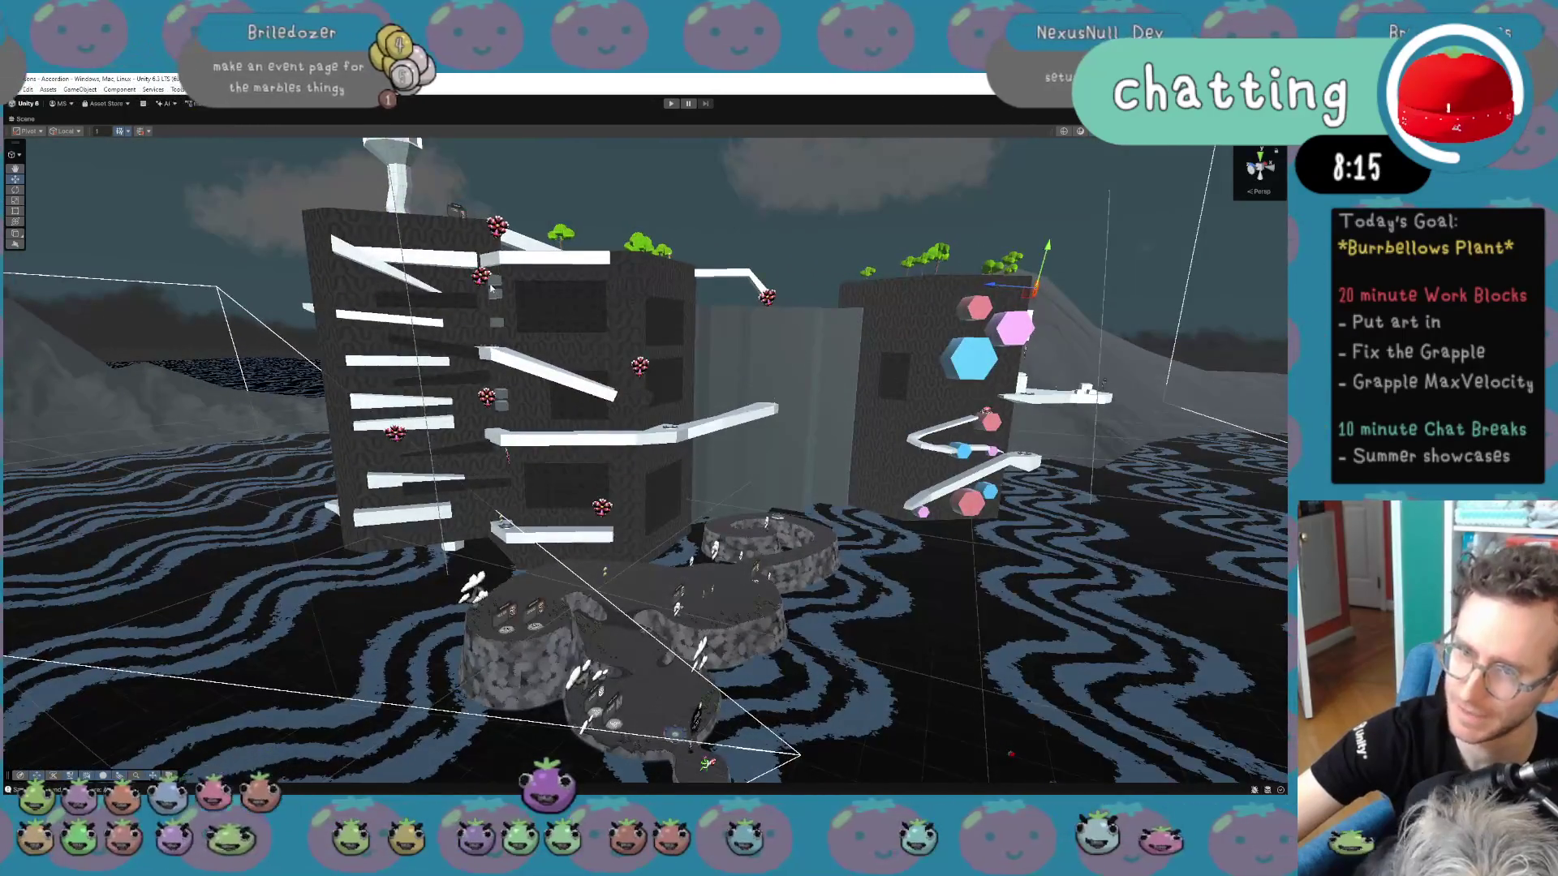
{"action": "left_click", "coordinate": [480, 278]}
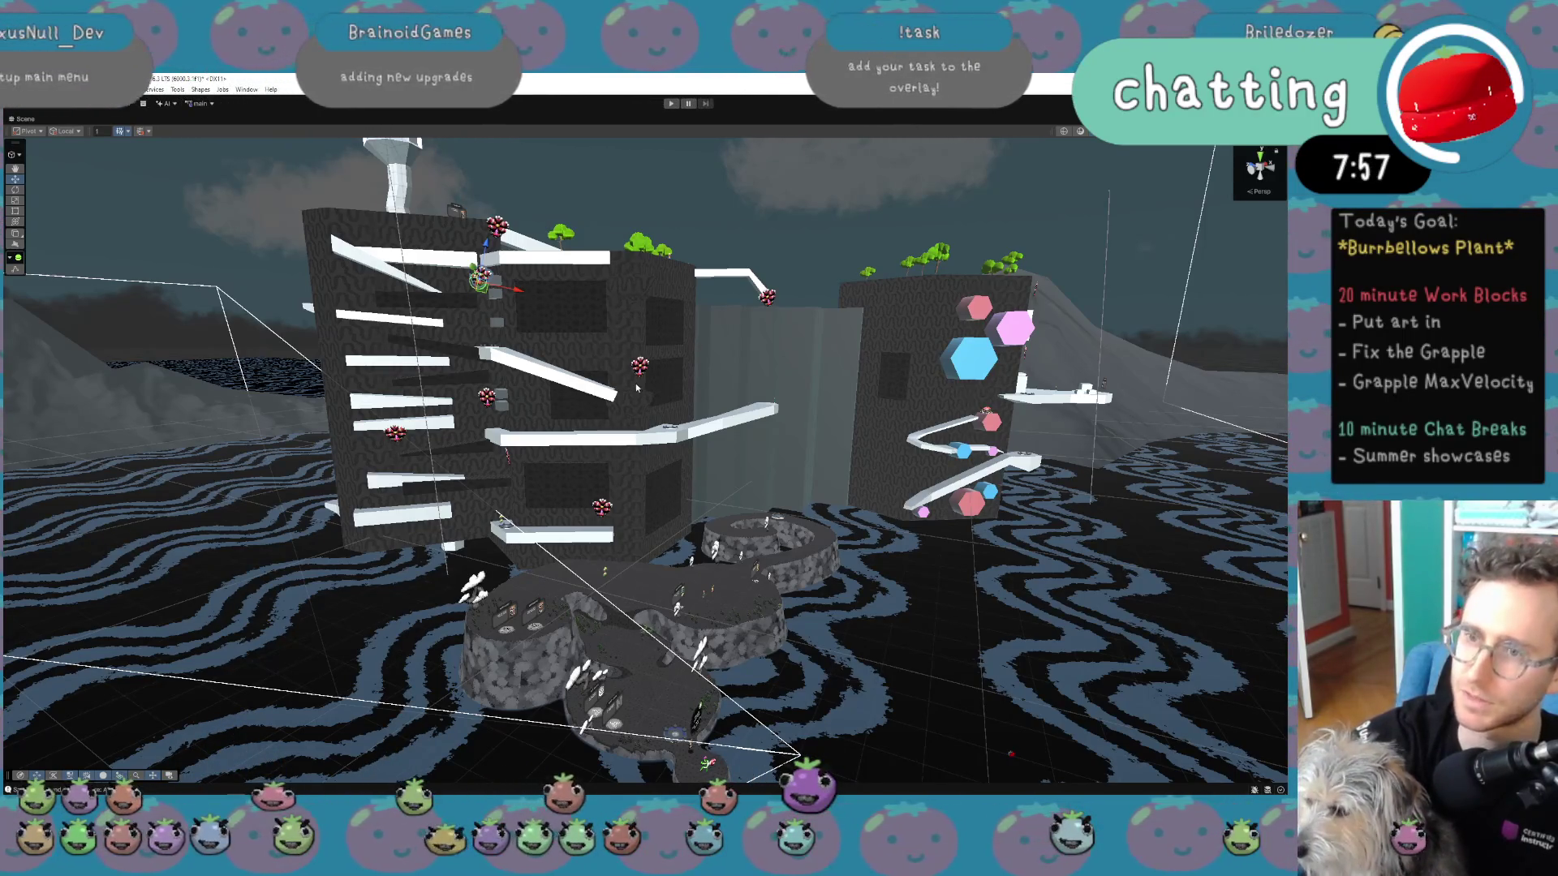
{"action": "right_click", "coordinate": [625, 418]}
{"action": "left_click", "coordinate": [654, 392]}
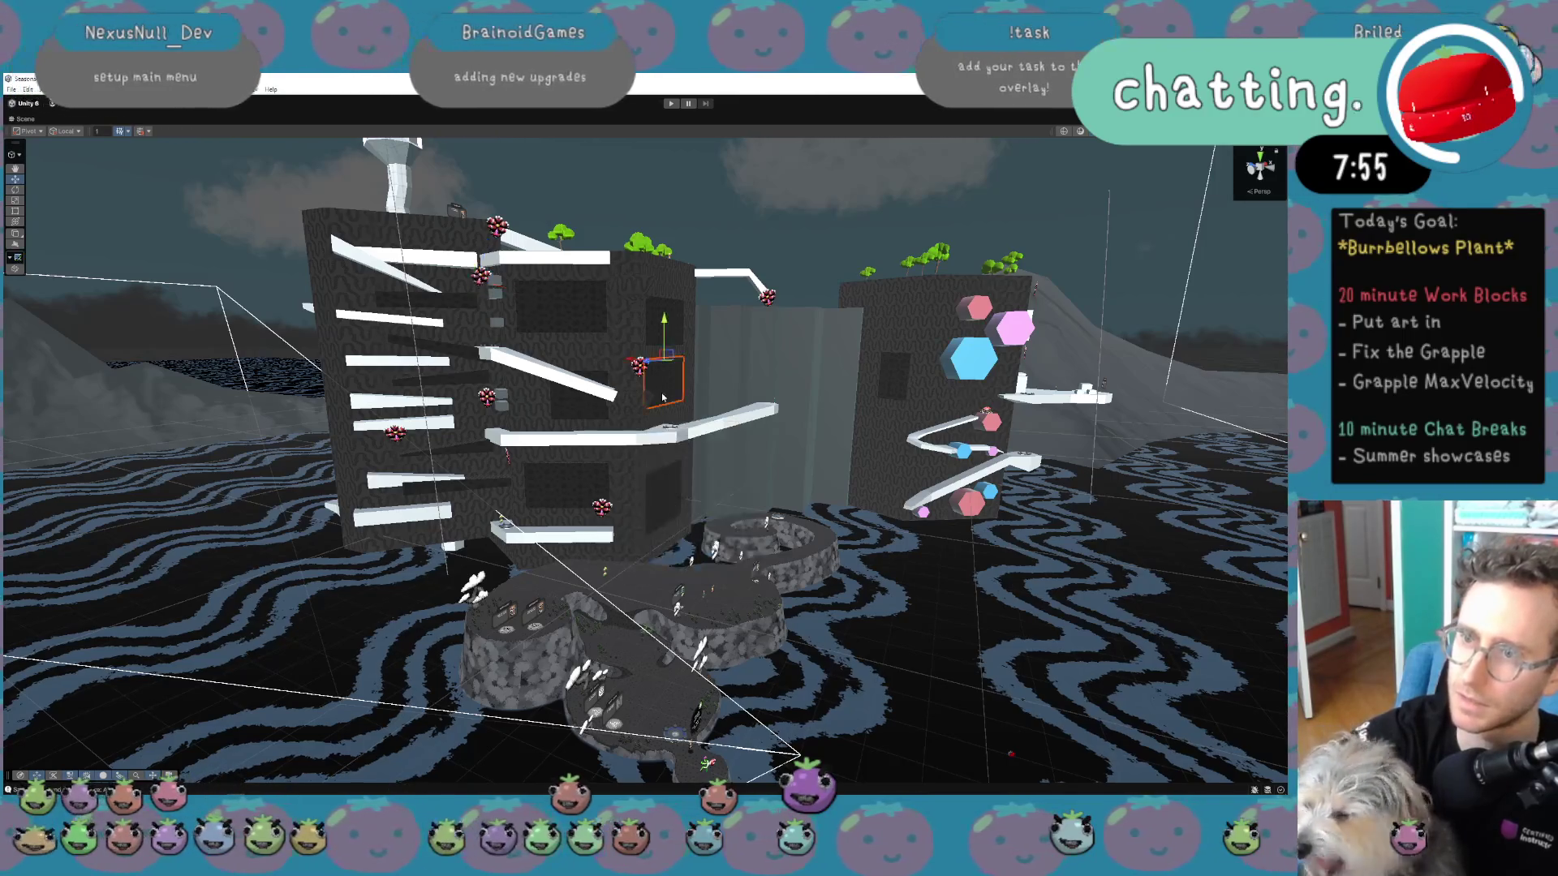
{"action": "scroll", "coordinate": [663, 415], "scroll_direction": "up", "scroll_amount": 2}
{"action": "left_click", "coordinate": [803, 468]}
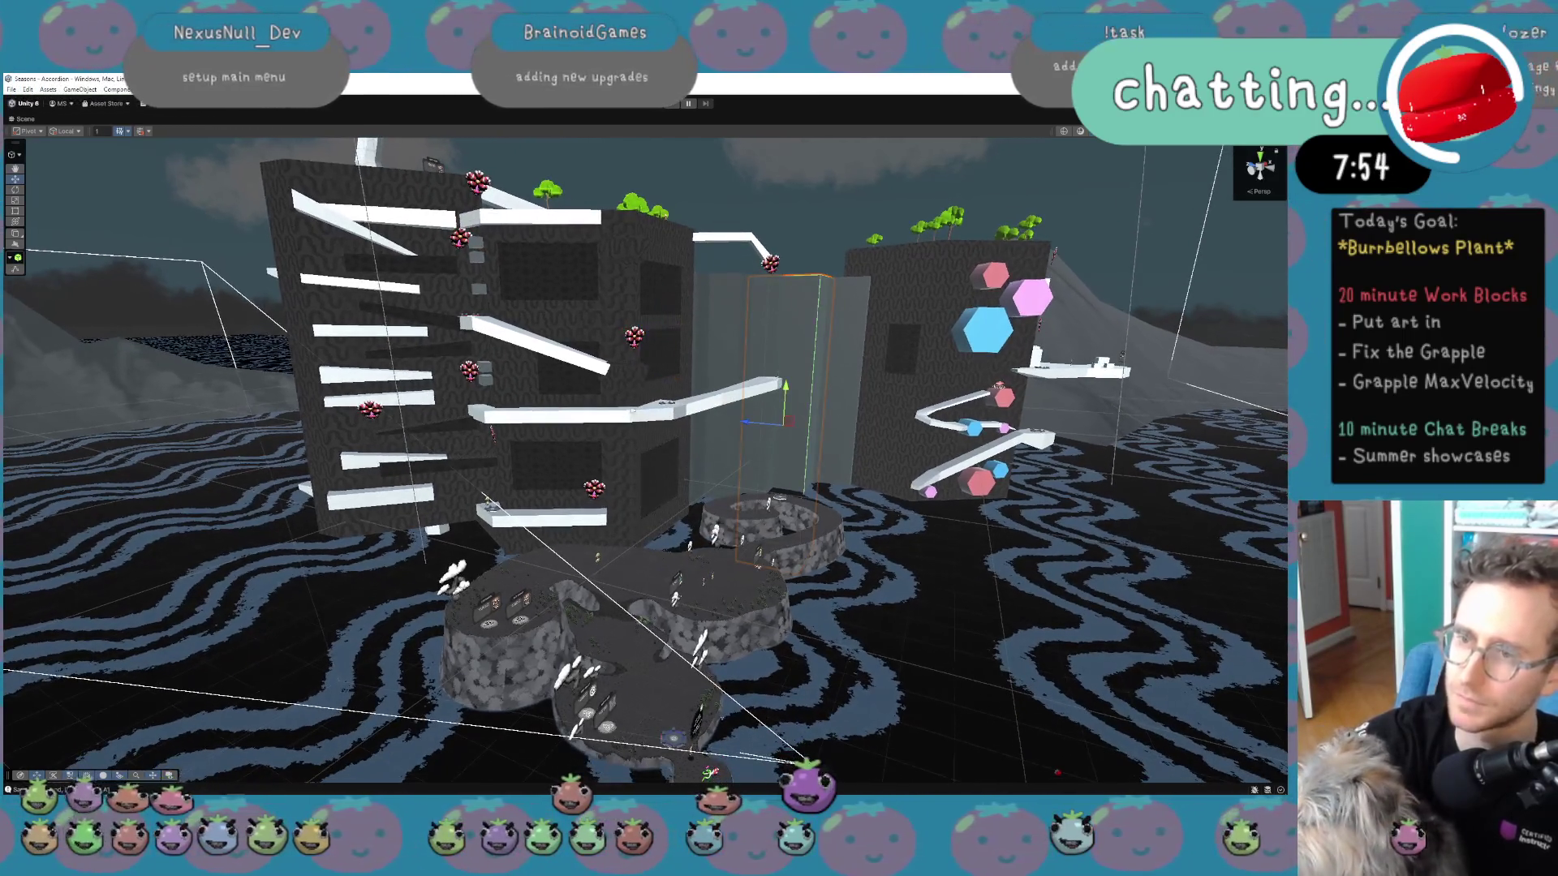
{"action": "left_click", "coordinate": [635, 343]}
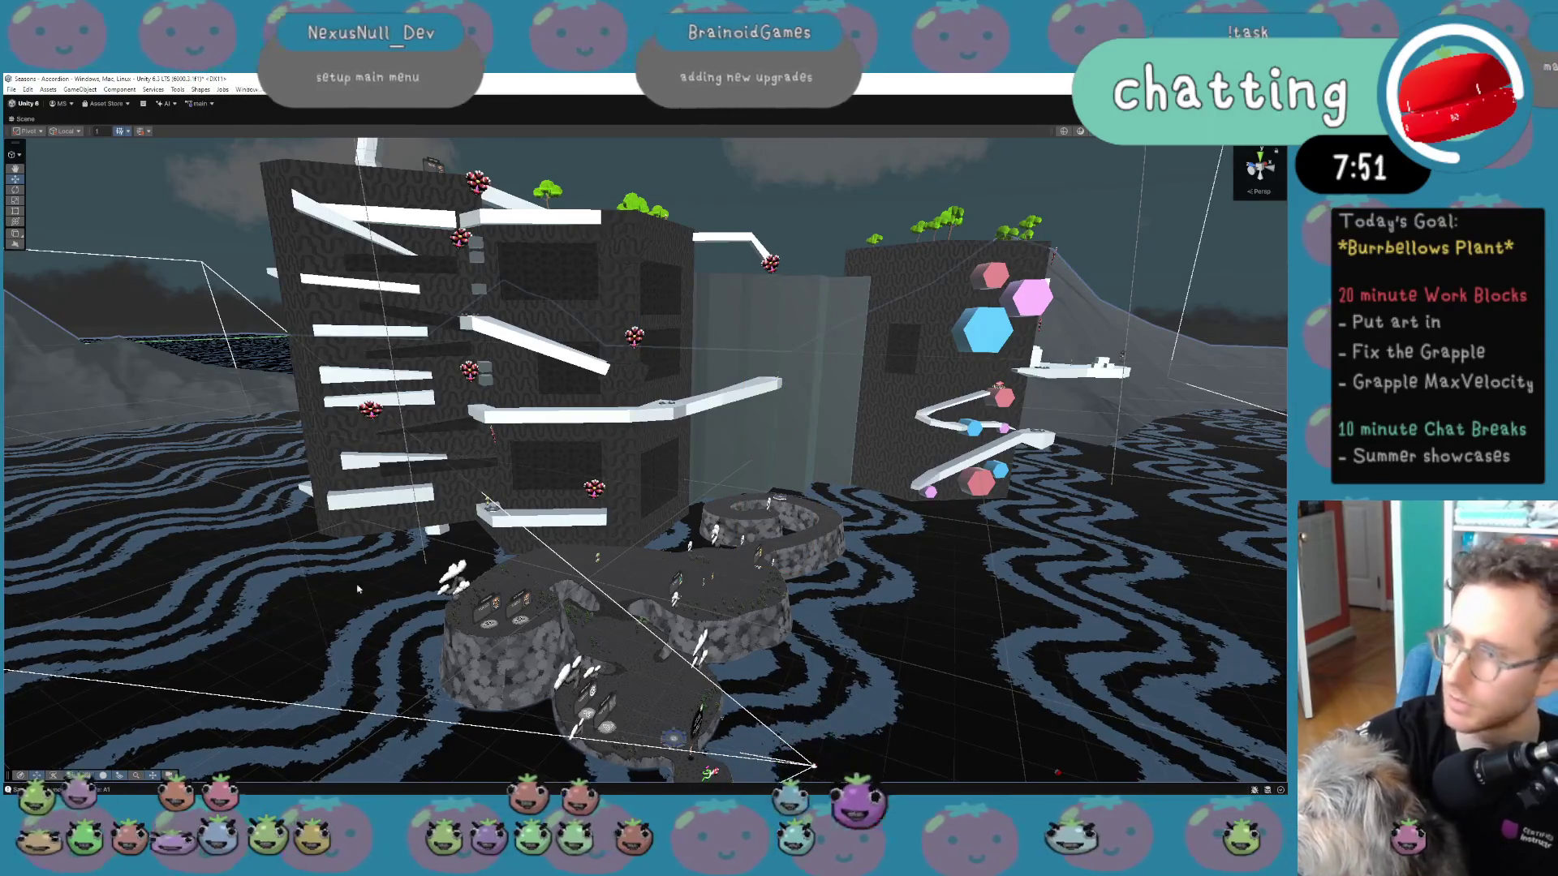
{"action": "left_click", "coordinate": [473, 379]}
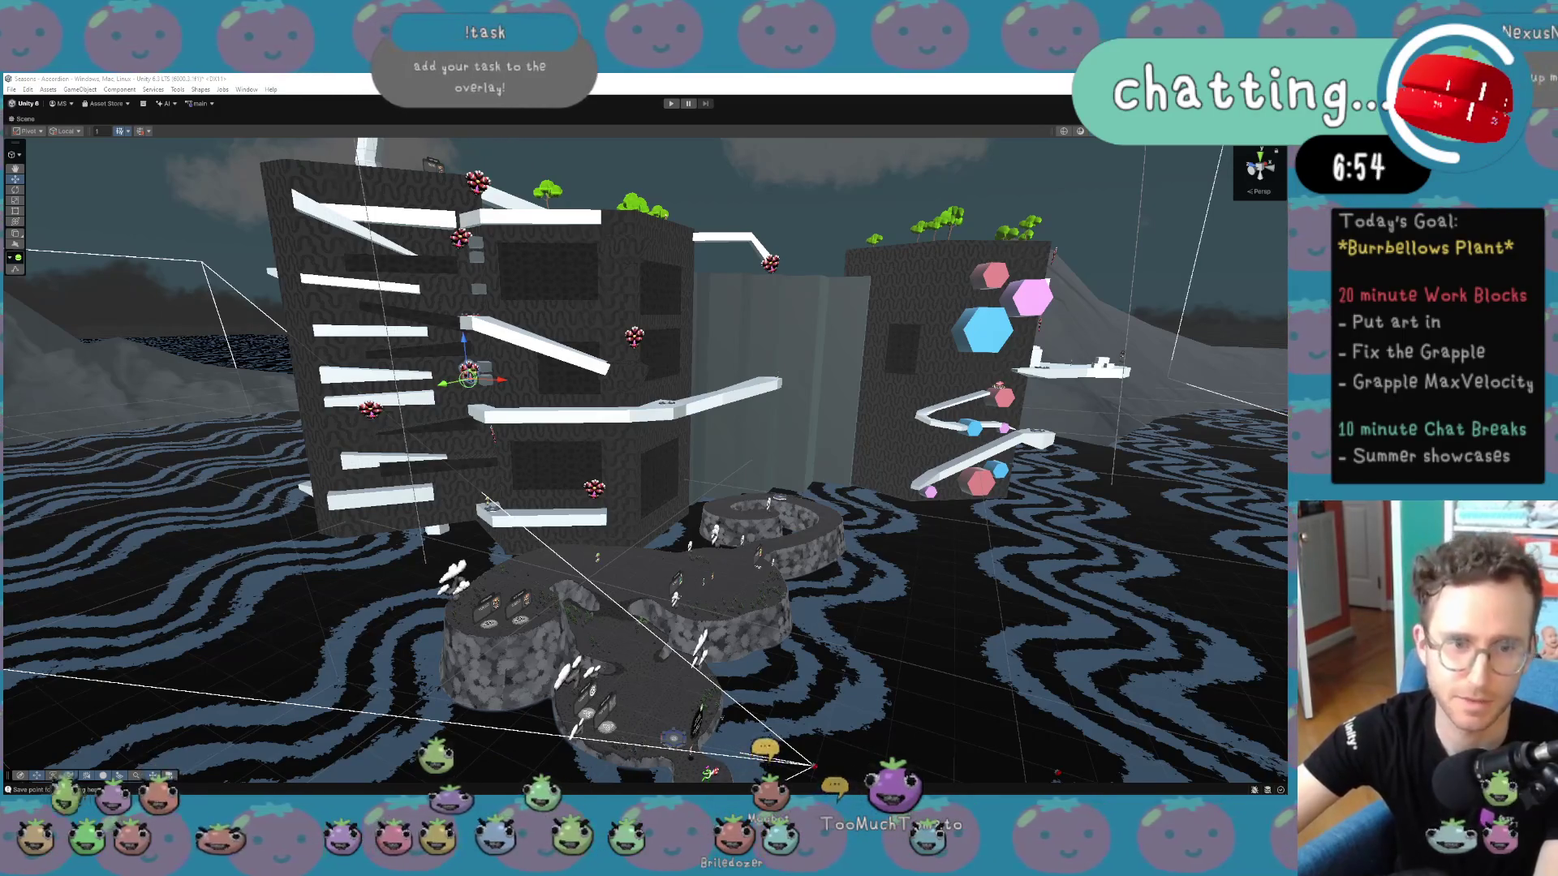
Maximize the Tomato Club page in Chrome and scroll through its newsletter sign-up.
{"action": "double_click", "coordinate": [188, 767]}
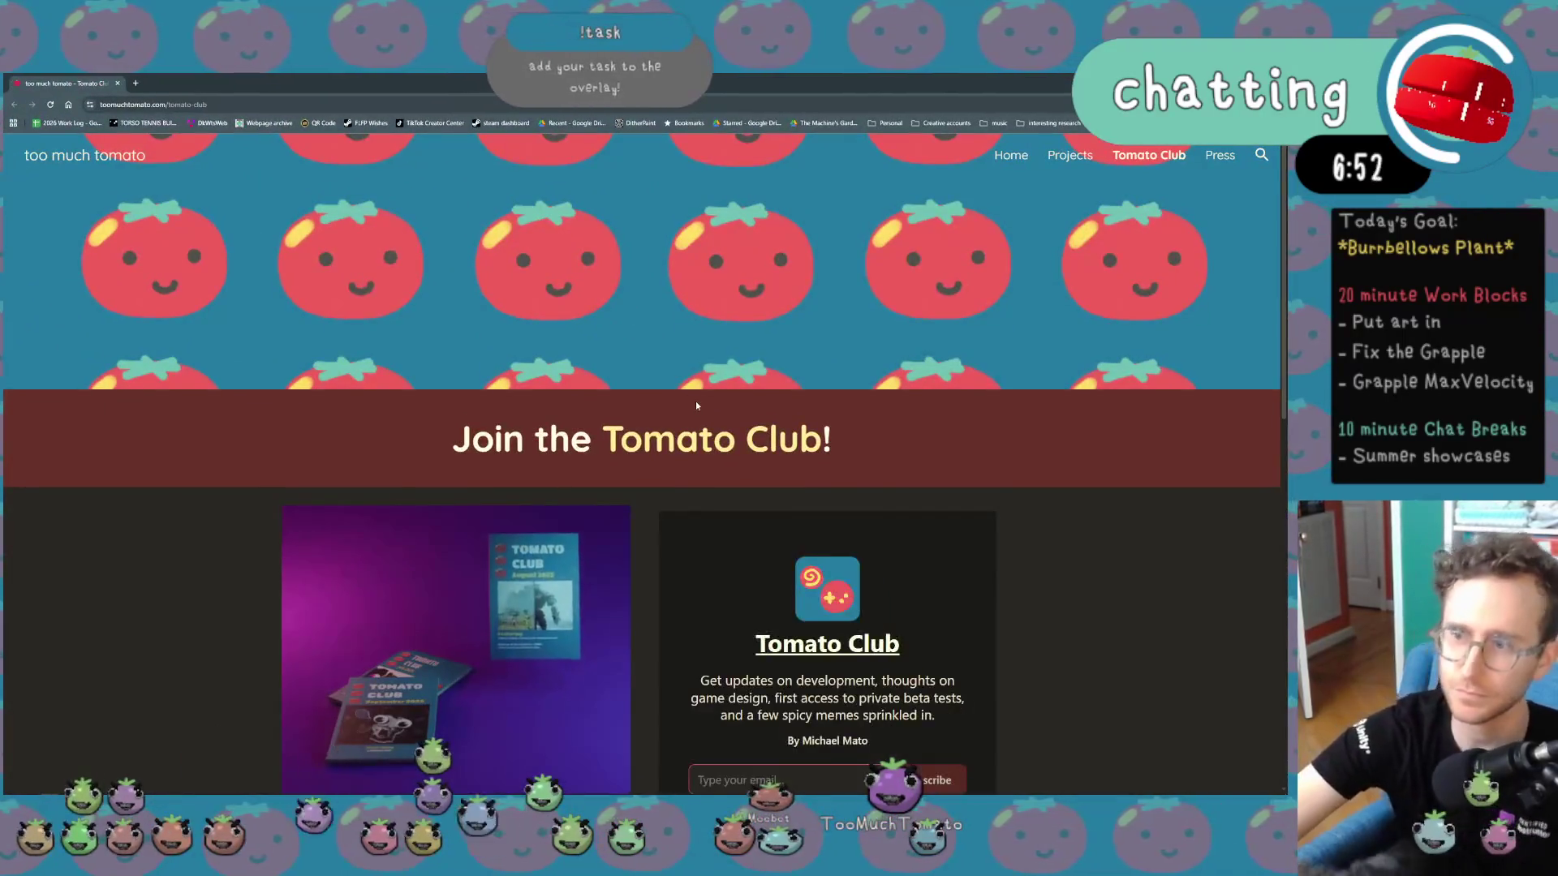
{"action": "scroll", "coordinate": [522, 421], "scroll_direction": "down", "scroll_amount": 3}
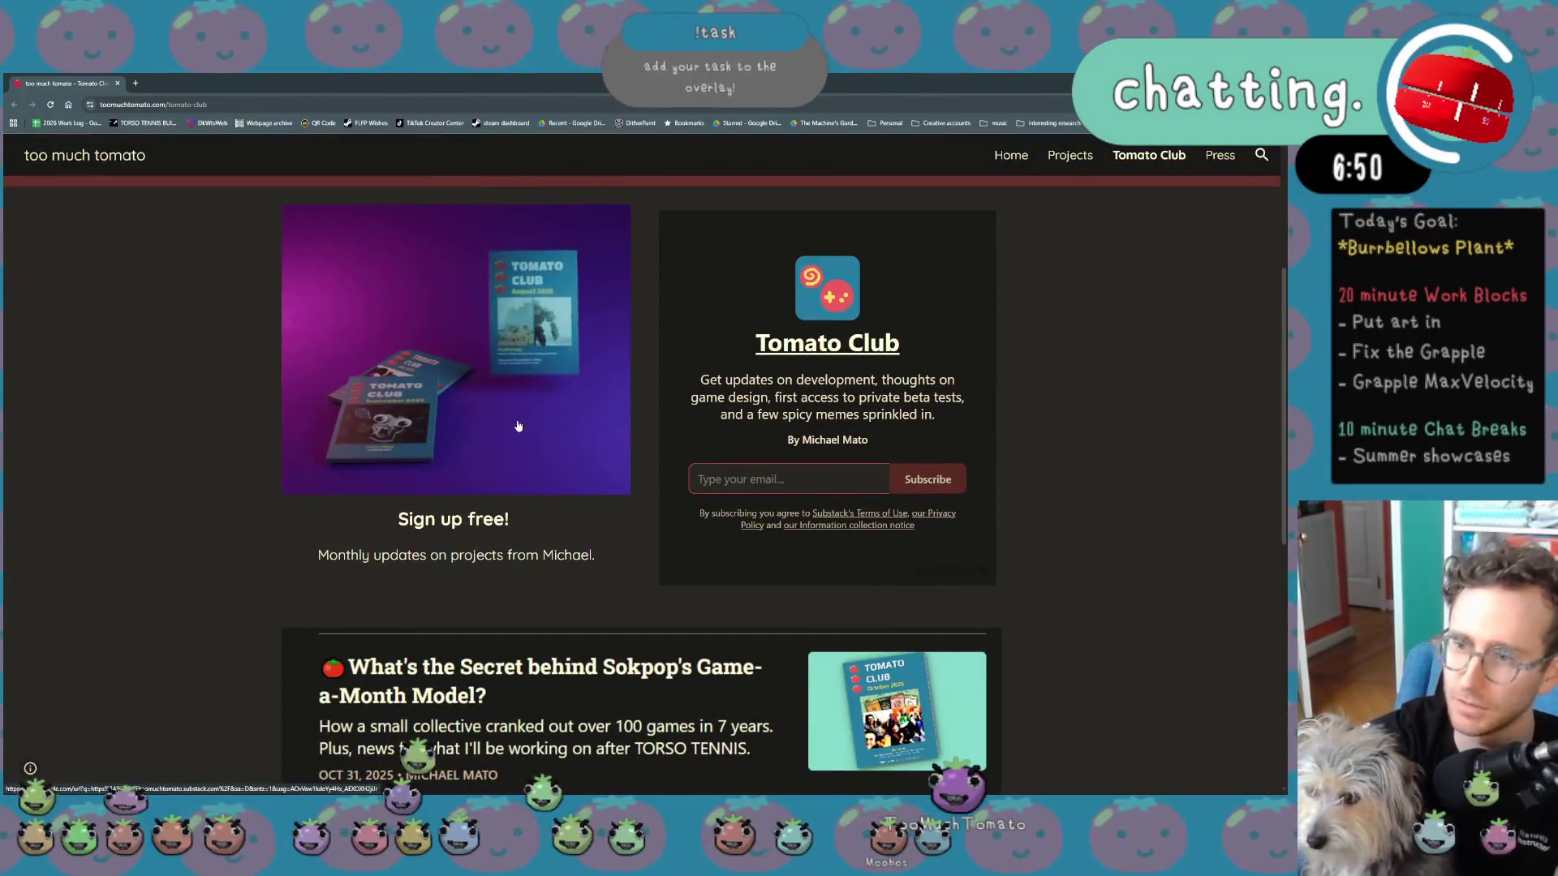
{"action": "scroll", "coordinate": [519, 424], "scroll_direction": "down", "scroll_amount": 3}
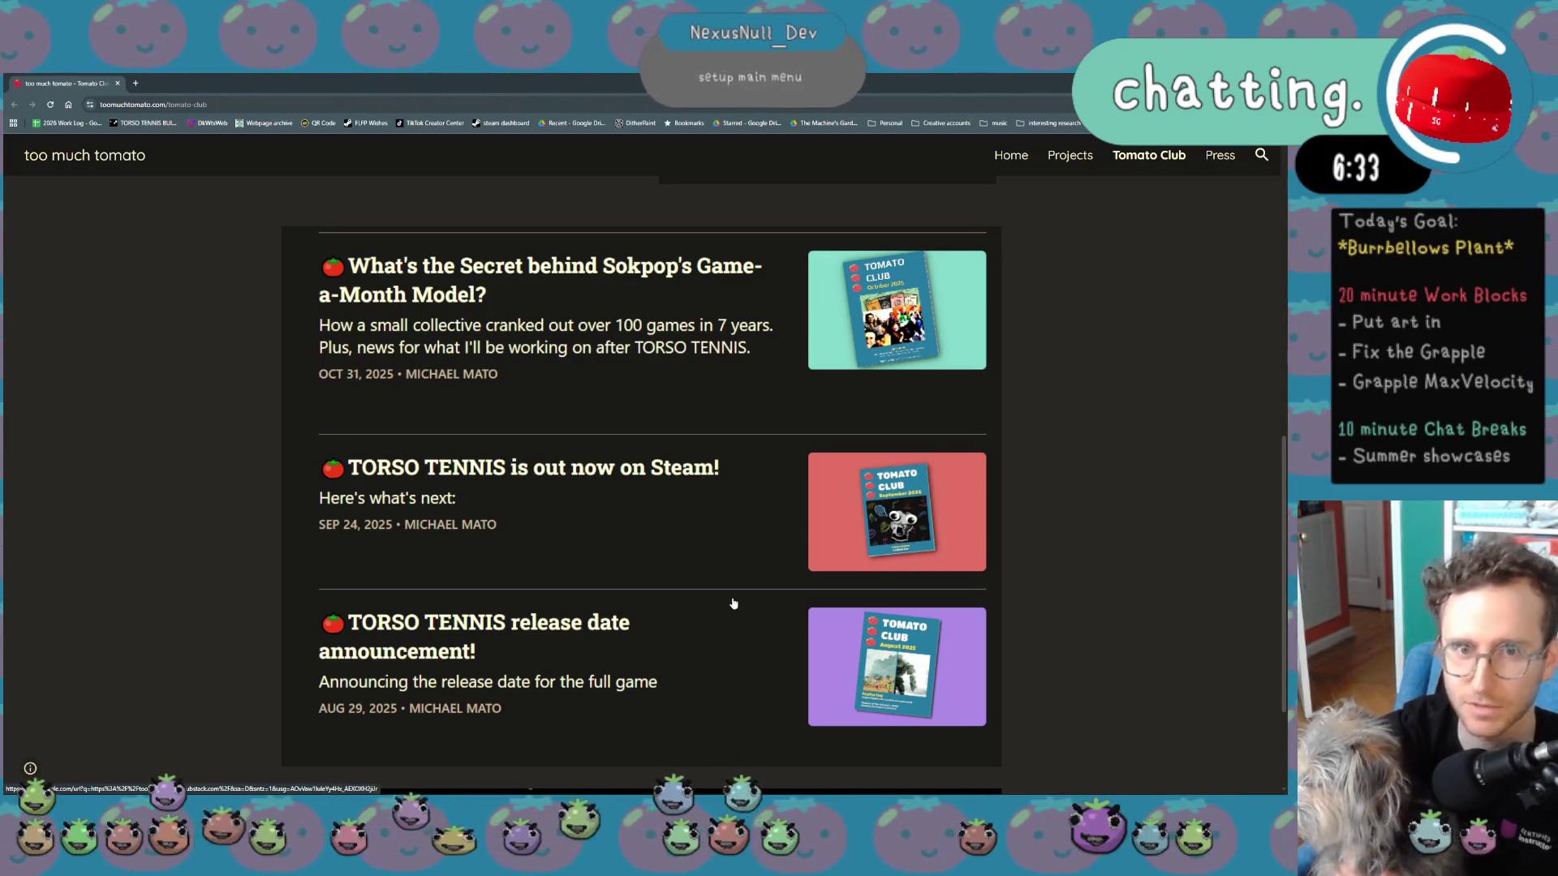
{"action": "scroll", "coordinate": [732, 604], "scroll_direction": "up", "scroll_amount": 4}
{"action": "scroll", "coordinate": [733, 599], "scroll_direction": "up", "scroll_amount": 3}
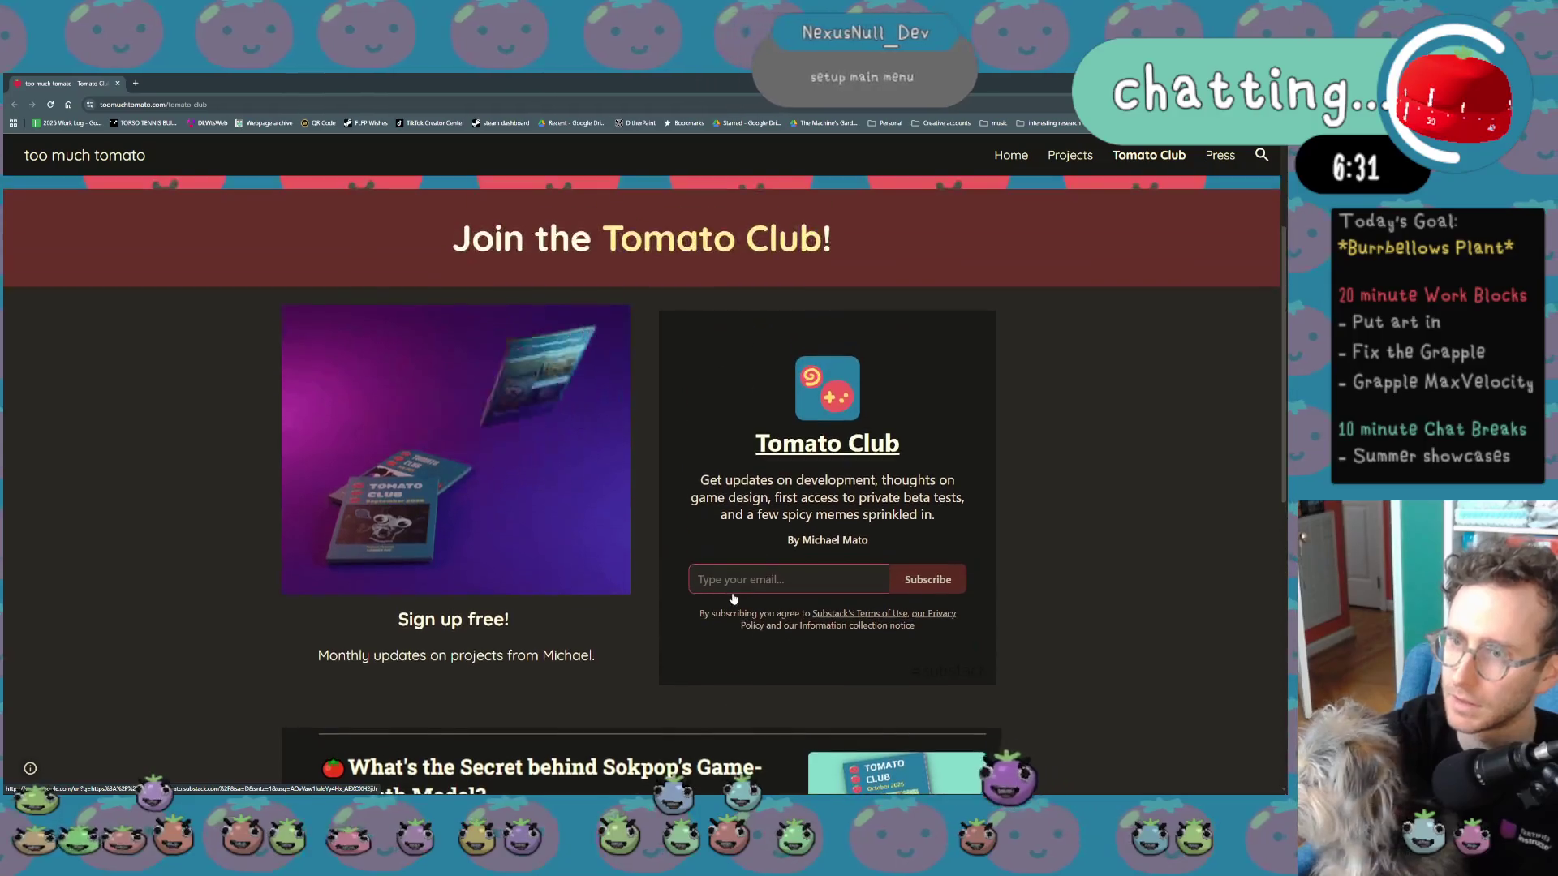
{"action": "scroll", "coordinate": [730, 591], "scroll_direction": "up", "scroll_amount": 2}
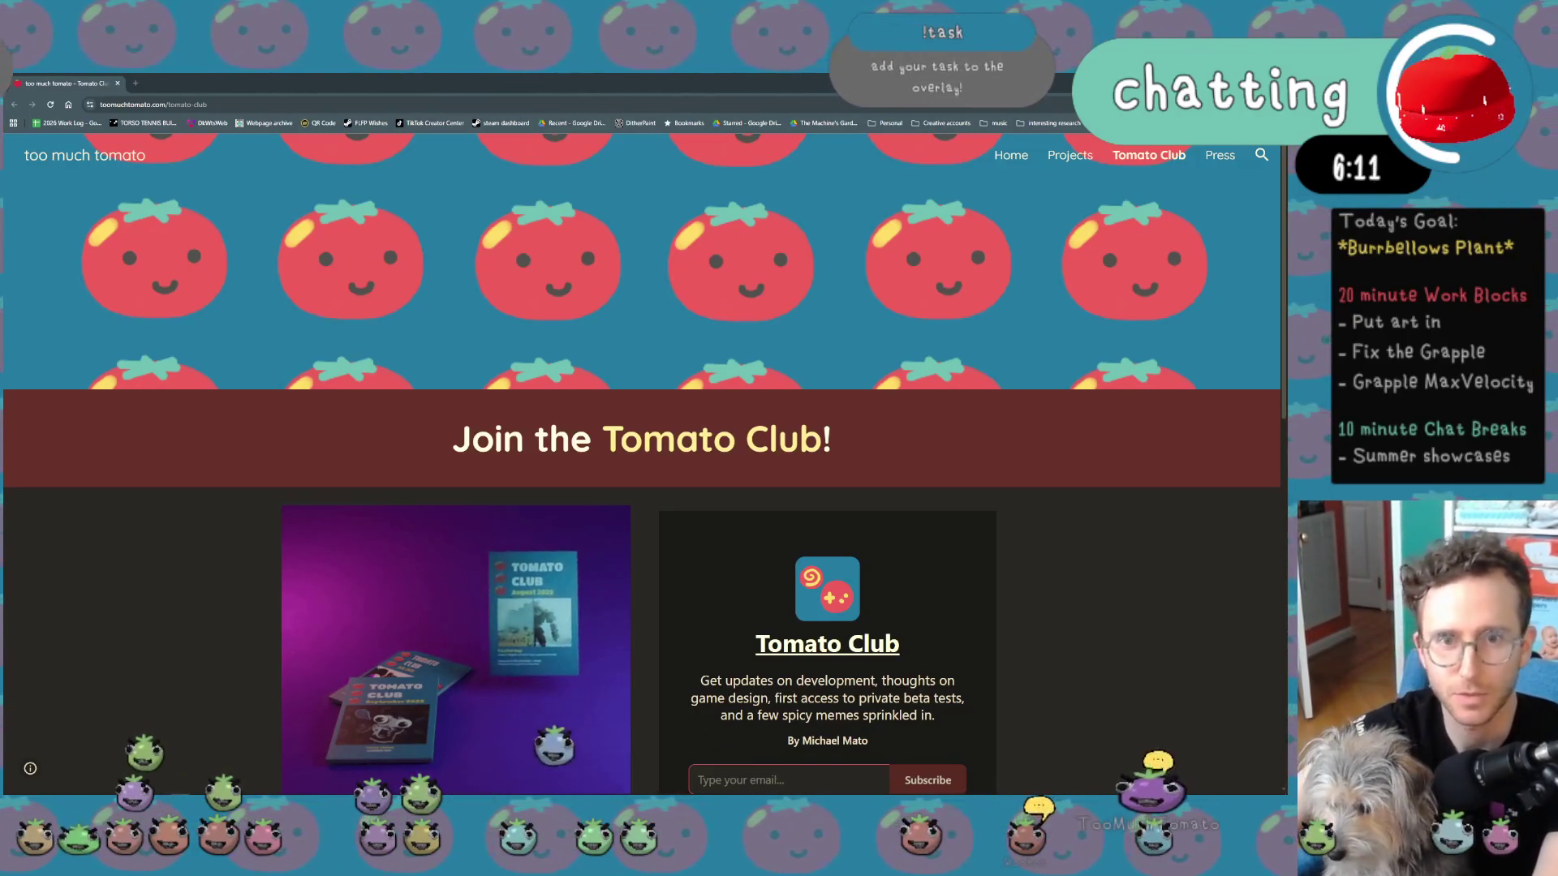
{"action": "key", "text": "alt+Left"}
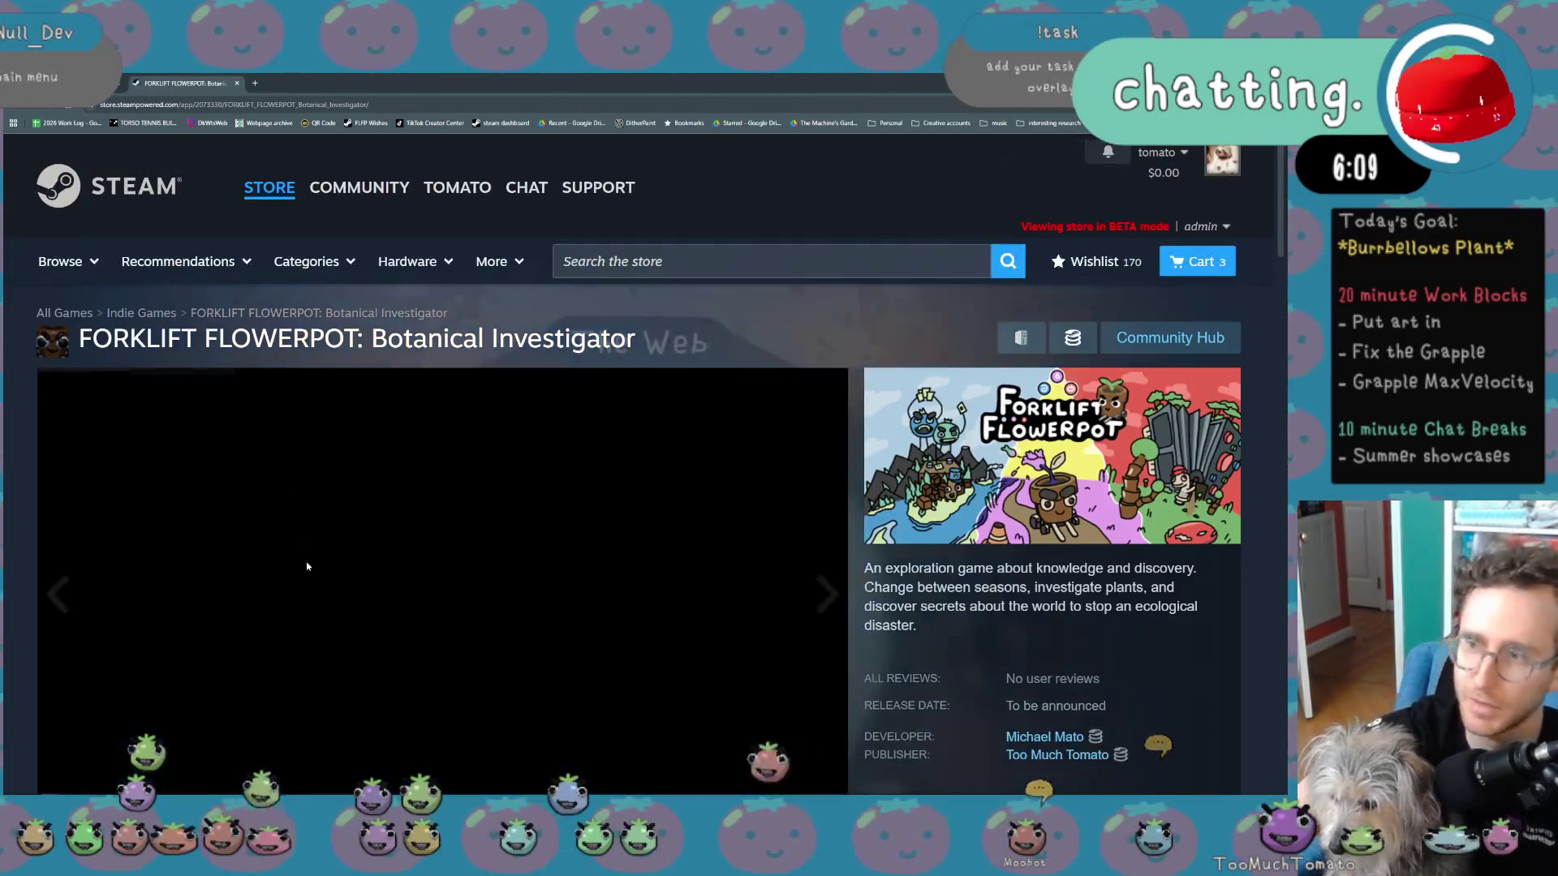
Scroll the FORKLIFT FLOWERPOT Steam page to its trailer and screenshots, then switch to Twitch.
{"action": "scroll", "coordinate": [305, 557], "scroll_direction": "down", "scroll_amount": 2}
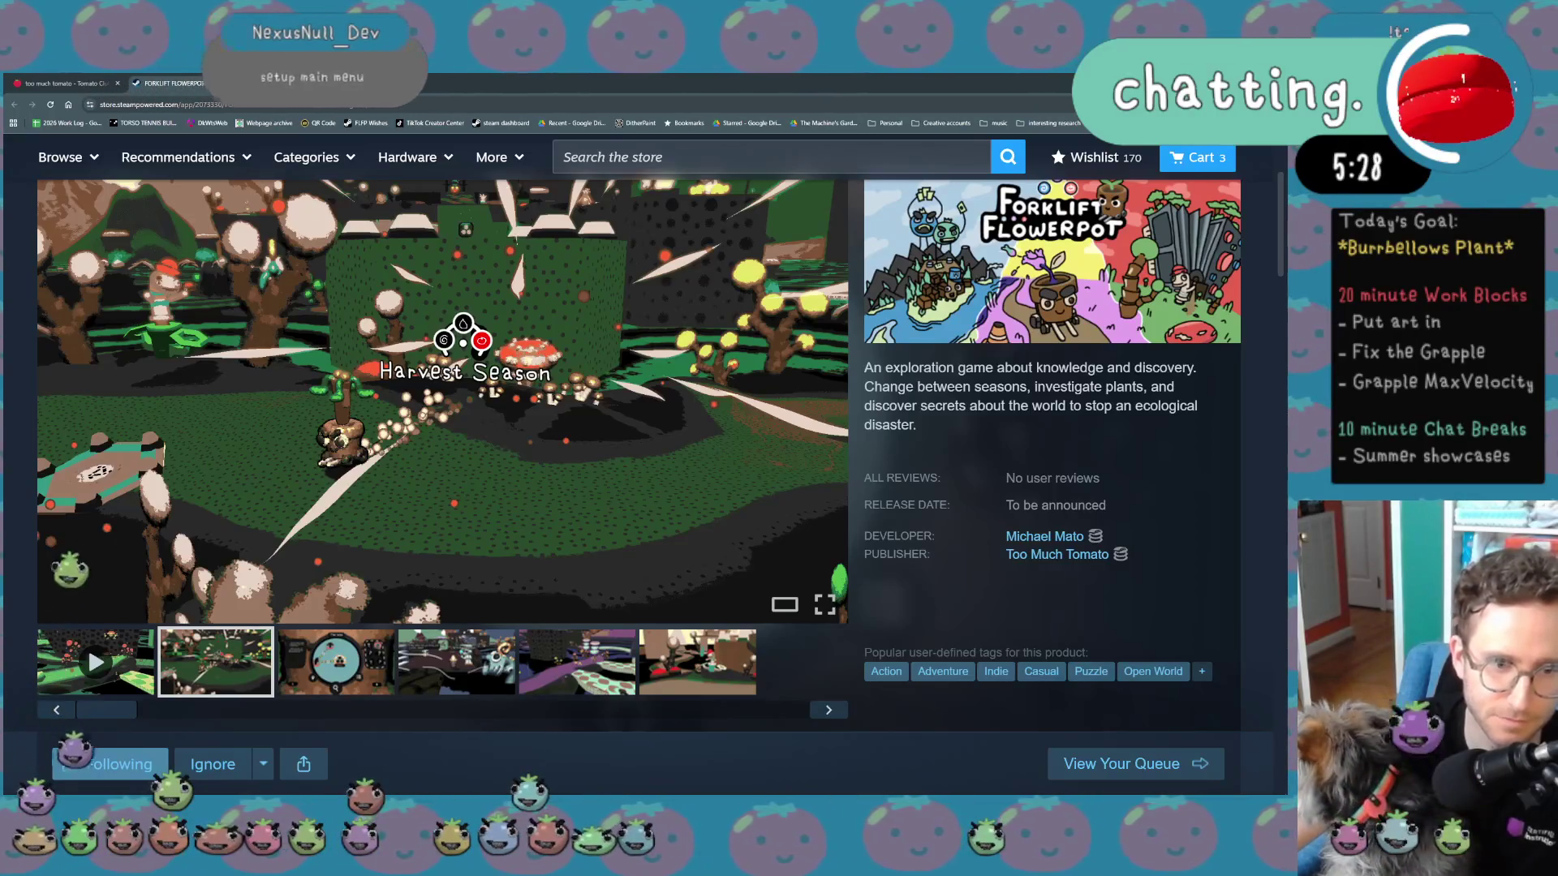
{"action": "key", "text": "alt+Tab"}
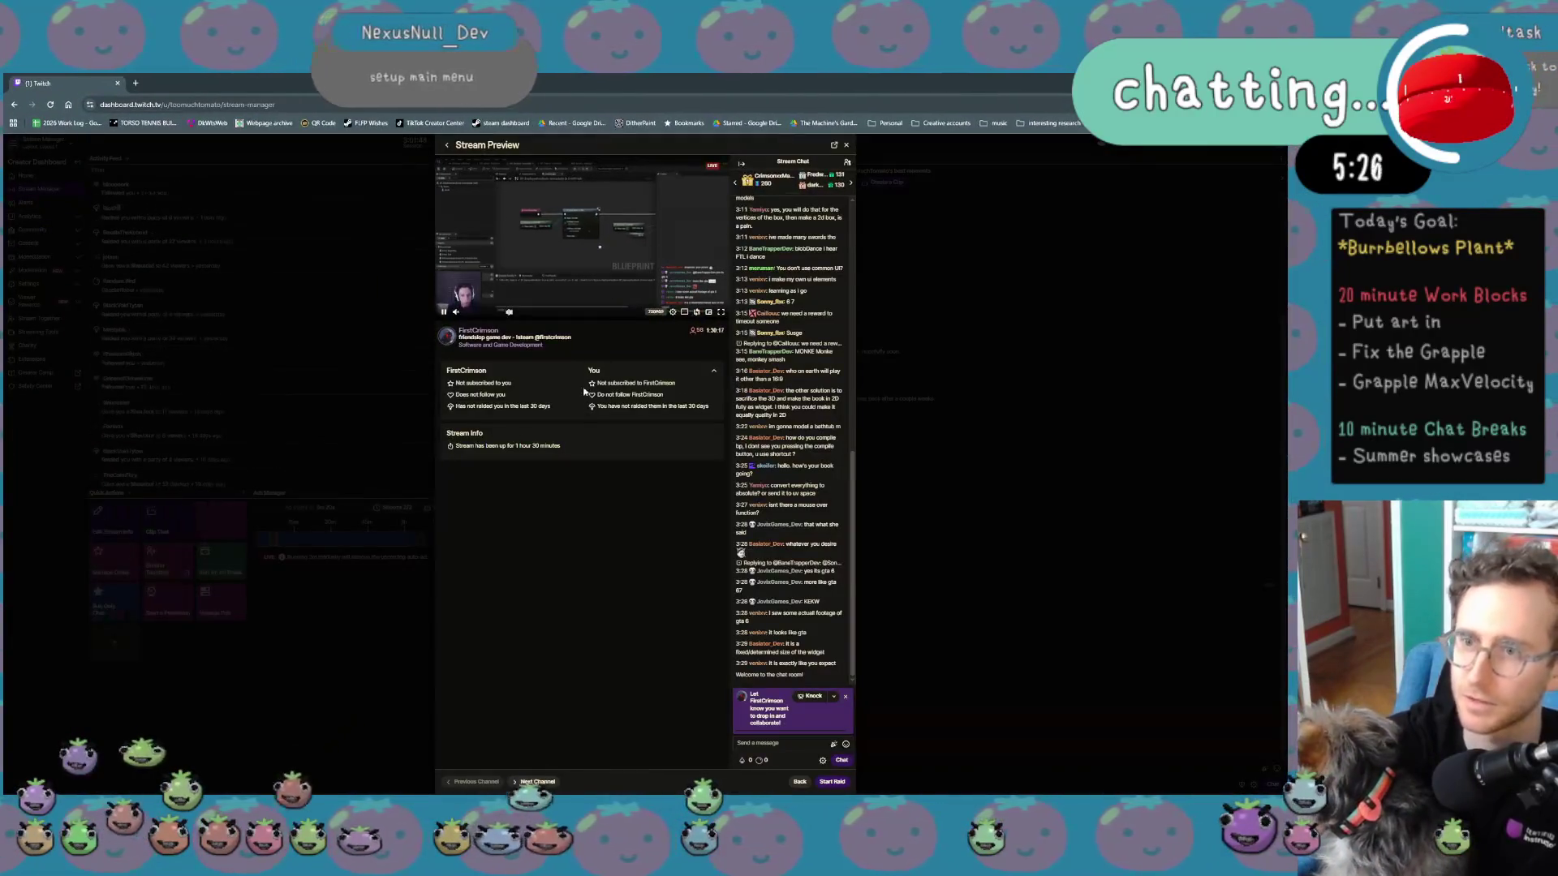
{"action": "key", "text": "ctrl+plus"}
{"action": "key", "text": "ctrl+plus"}
{"action": "key", "text": "ctrl+plus"}
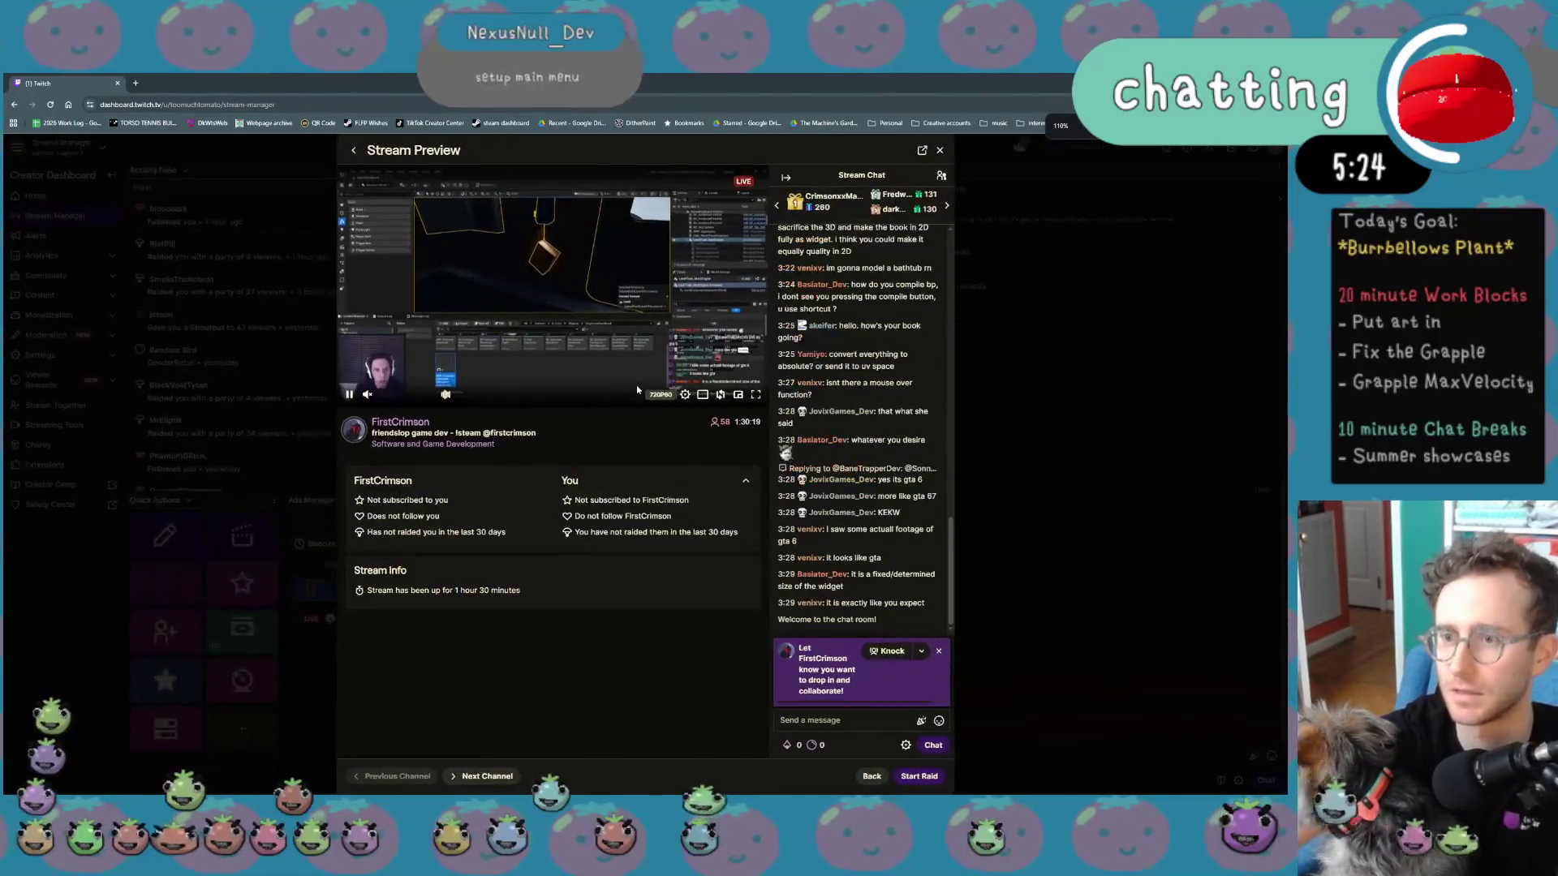
{"action": "key", "text": "ctrl+plus"}
{"action": "key", "text": "ctrl+plus"}
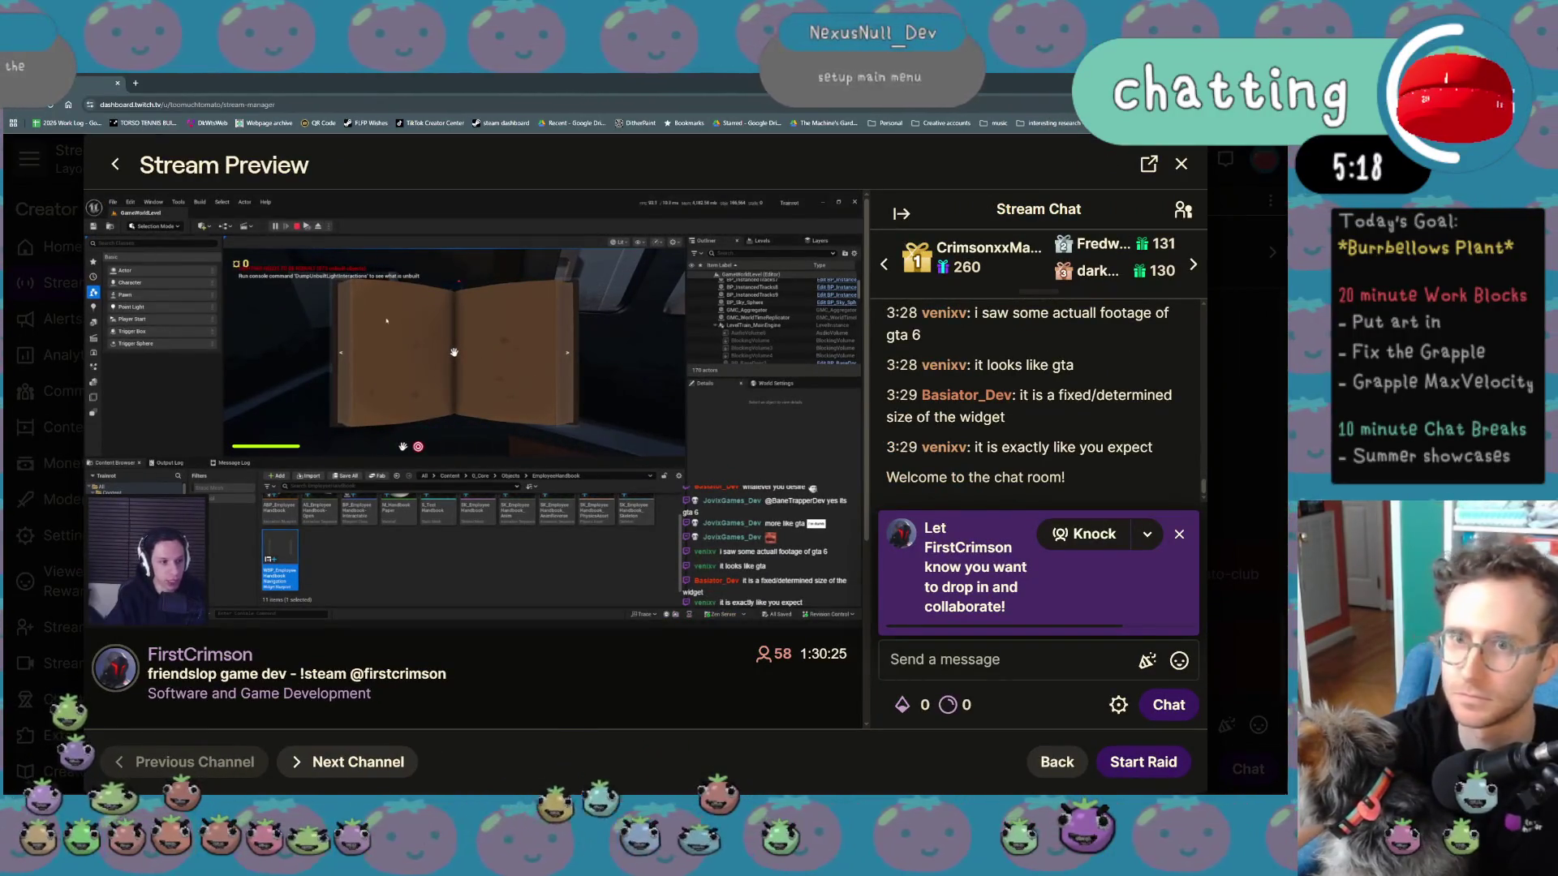
{"action": "left_click", "coordinate": [448, 77]}
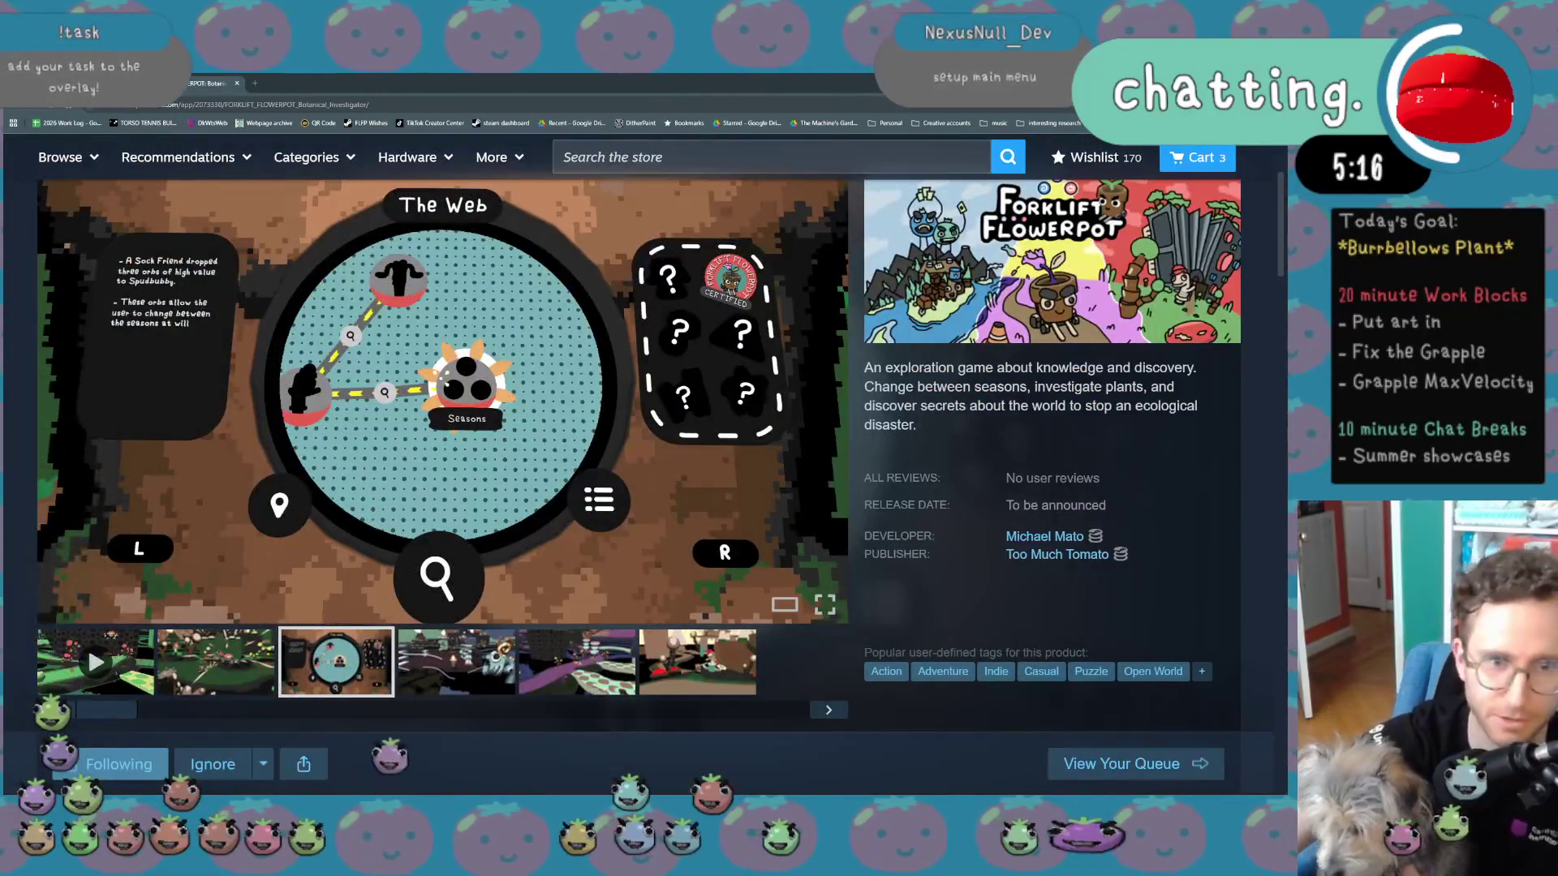